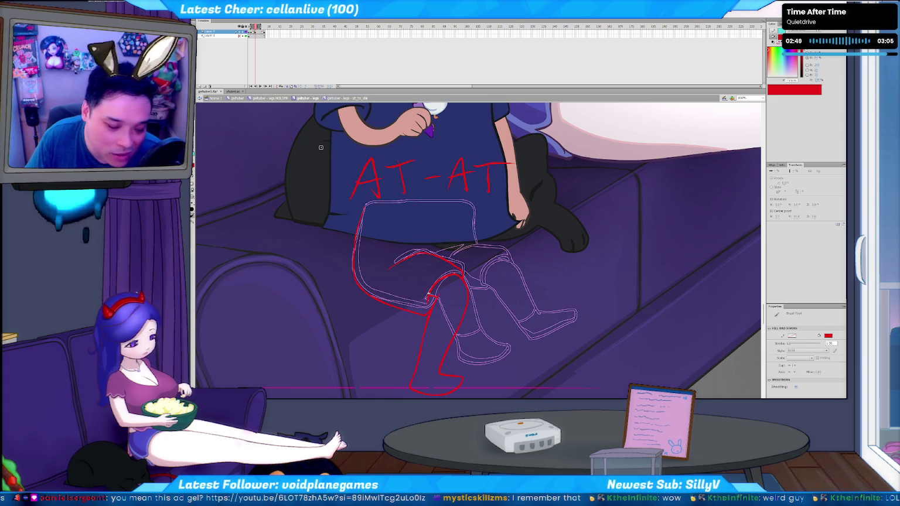
Undo the red AT-AT lettering strokes so only the leg sketch remains.
key("ctrl+z")
key("ctrl+z")
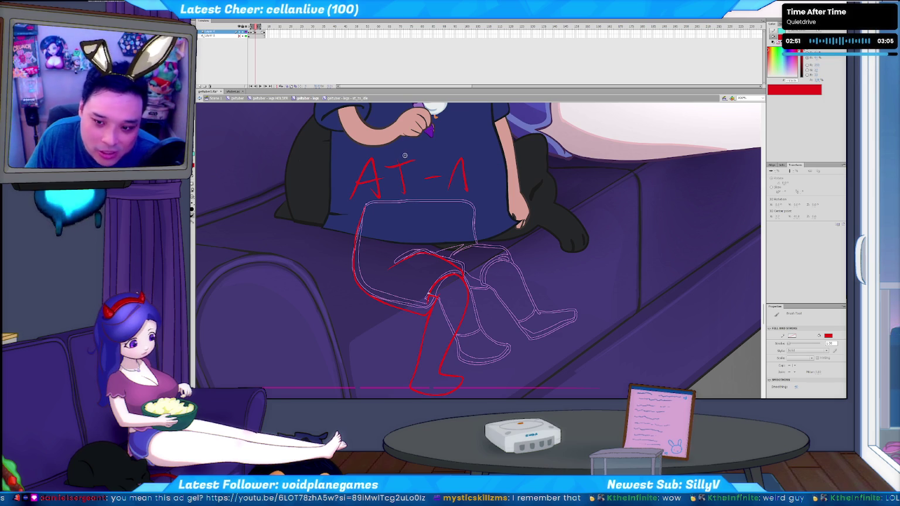
key("ctrl+z")
key("ctrl+z")
key("ctrl+z")
key("ctrl+z")
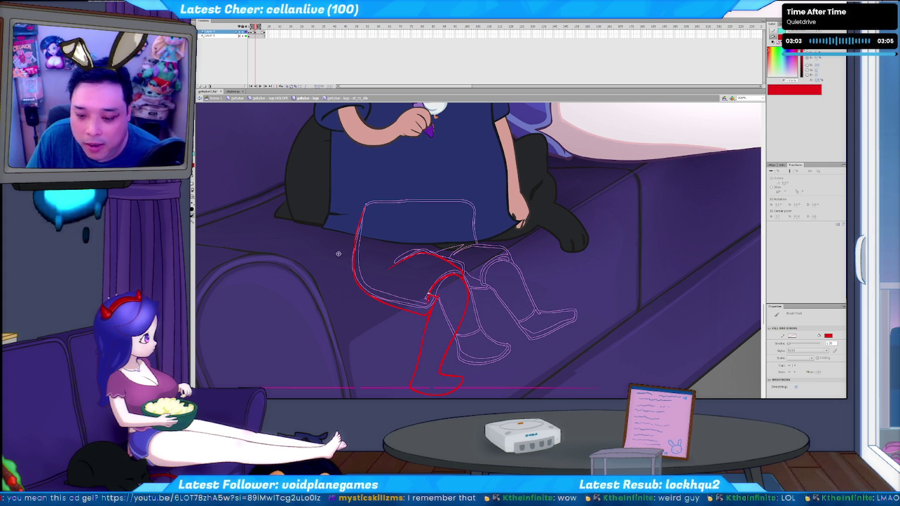
key("v")
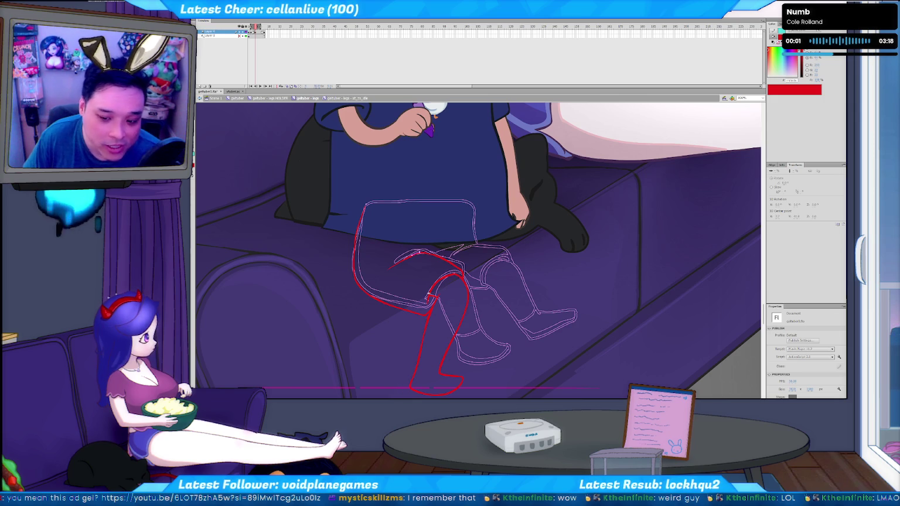
key("ctrl+a")
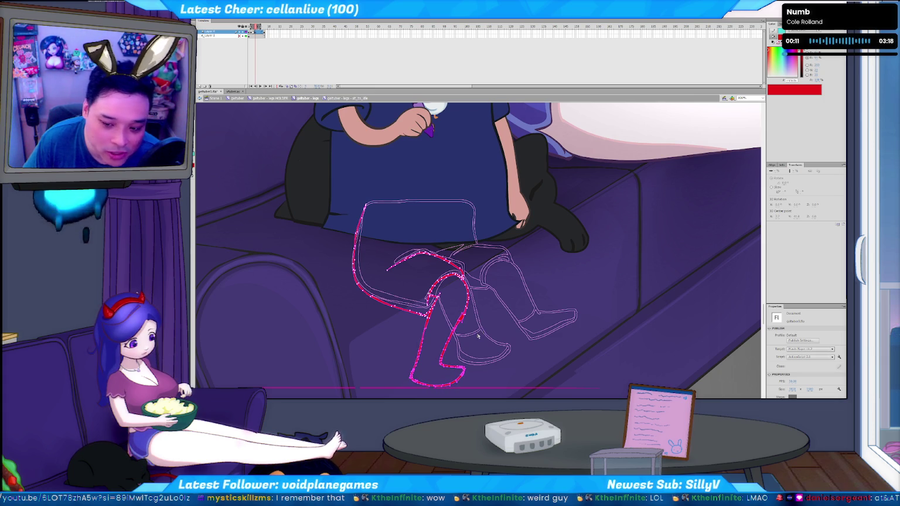
left_click(449, 332)
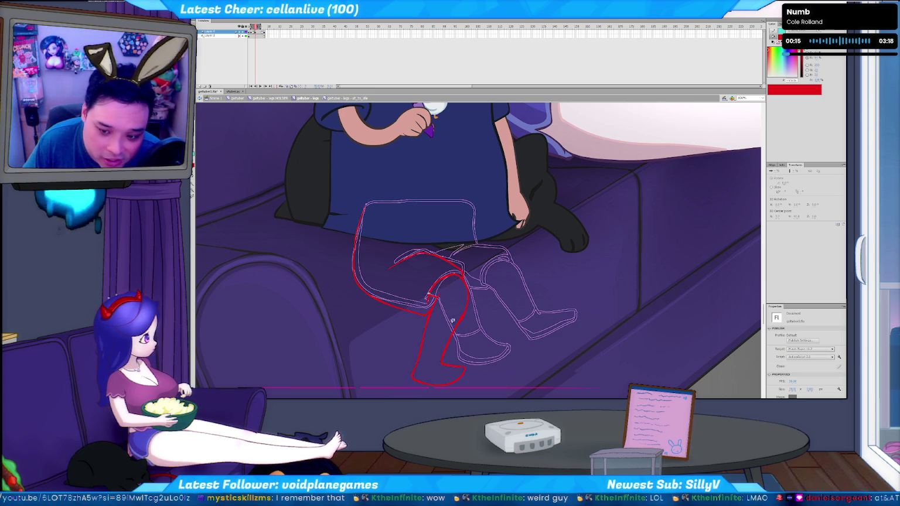
left_click(457, 318)
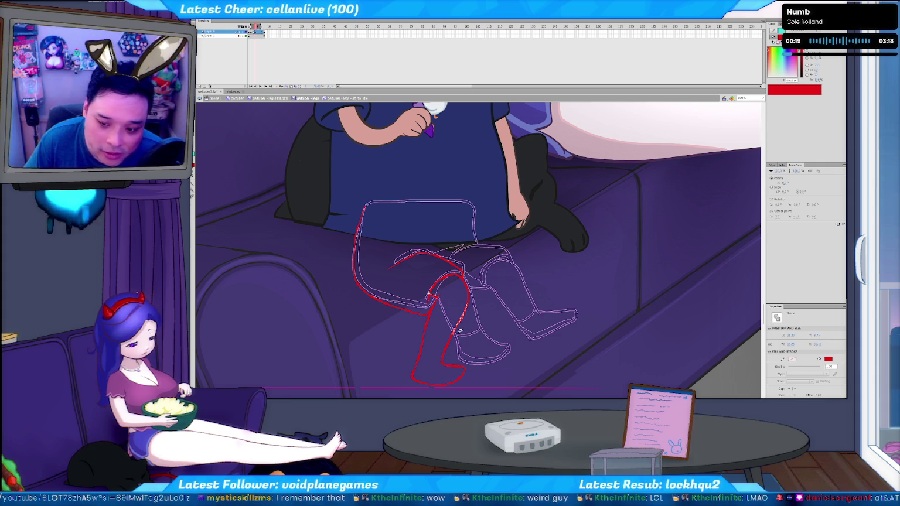
left_click(459, 332)
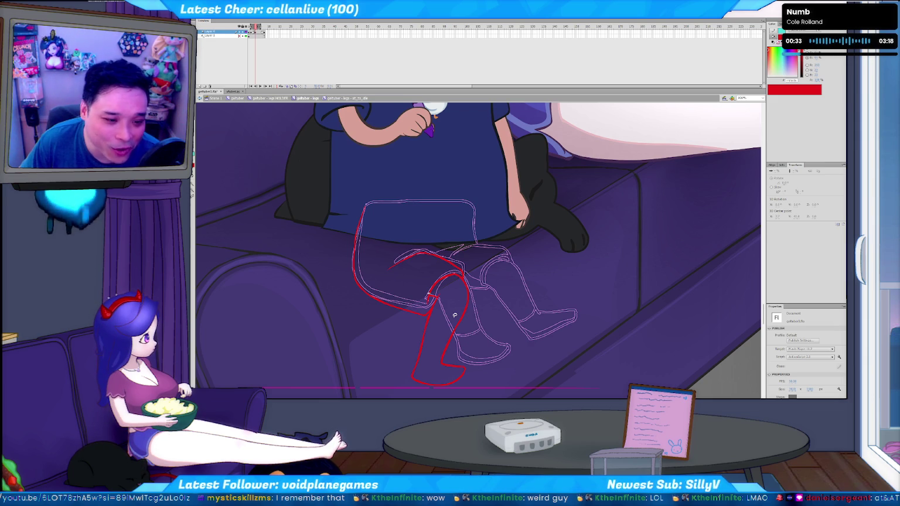
key("ctrl+s")
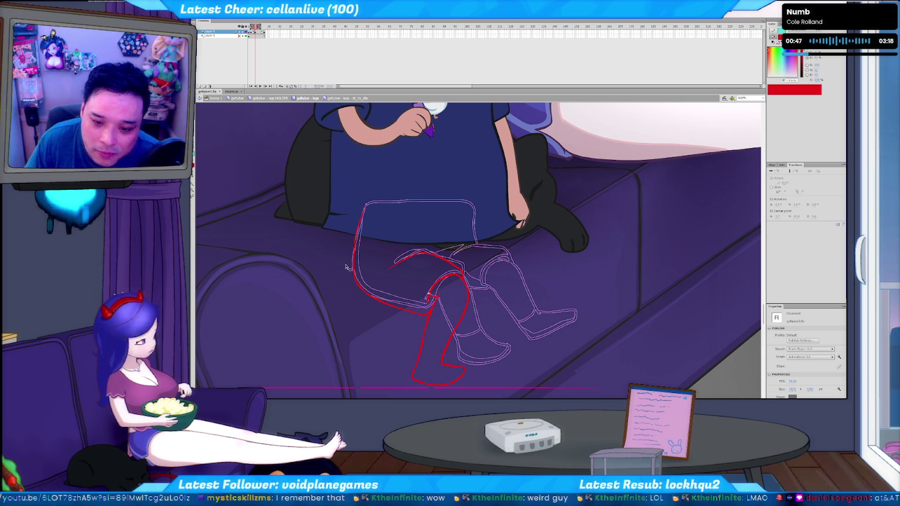
key("b")
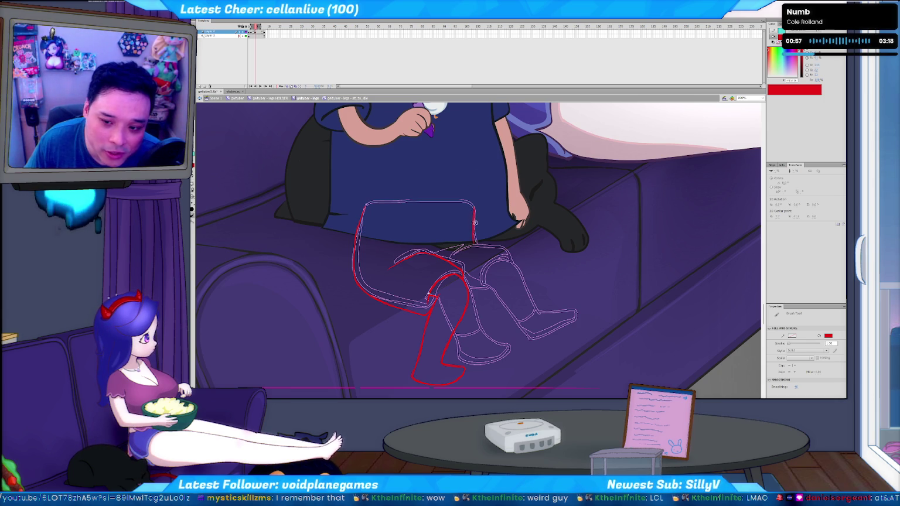
Brush red strokes along the upper leg edge and the top of the right thigh.
left_click_drag(475, 204, 476, 241)
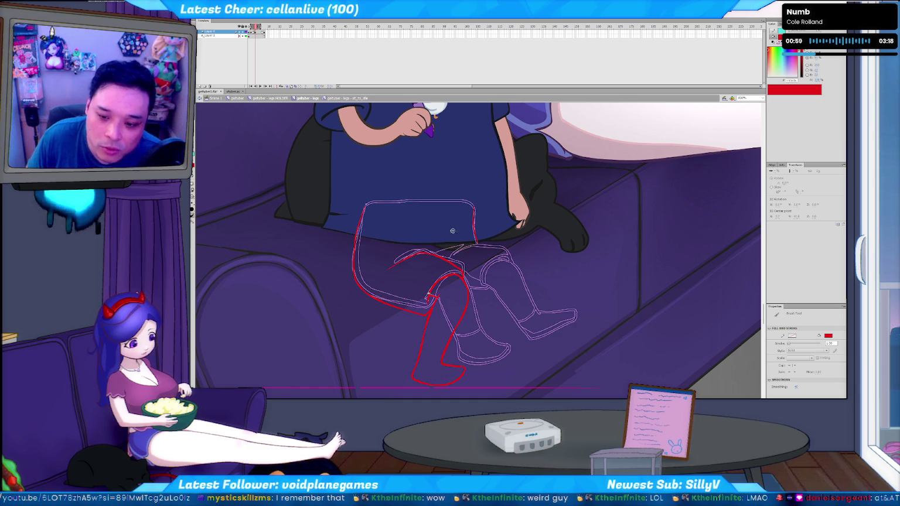
mouse_move(456, 249)
left_mouse_down()
mouse_move(489, 245)
mouse_move(515, 263)
left_mouse_up()
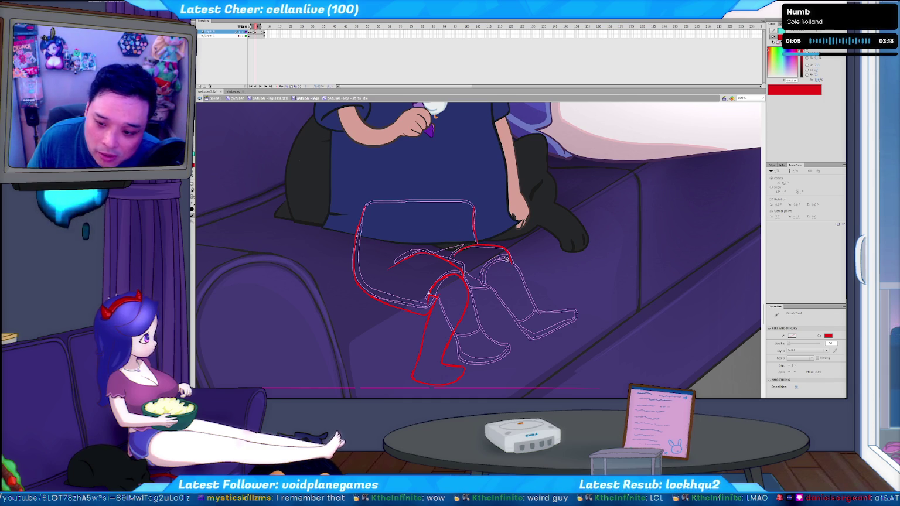
key("v")
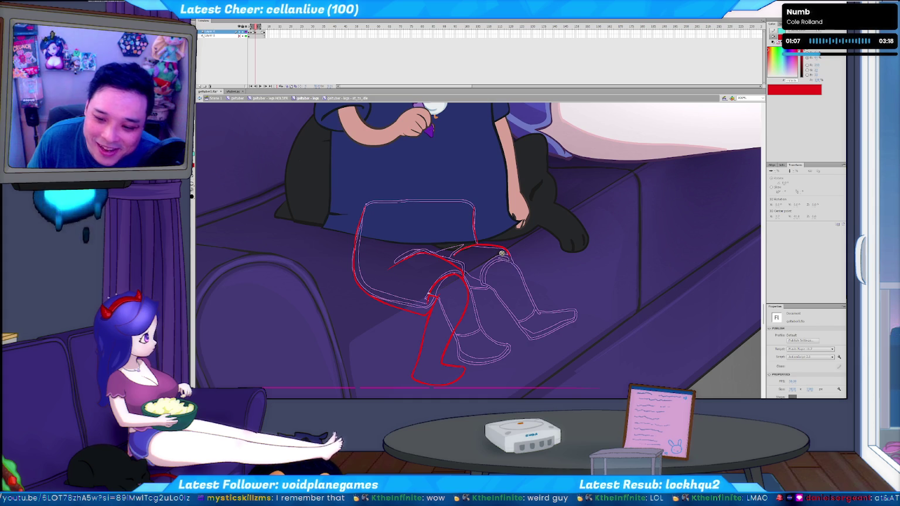
key("b")
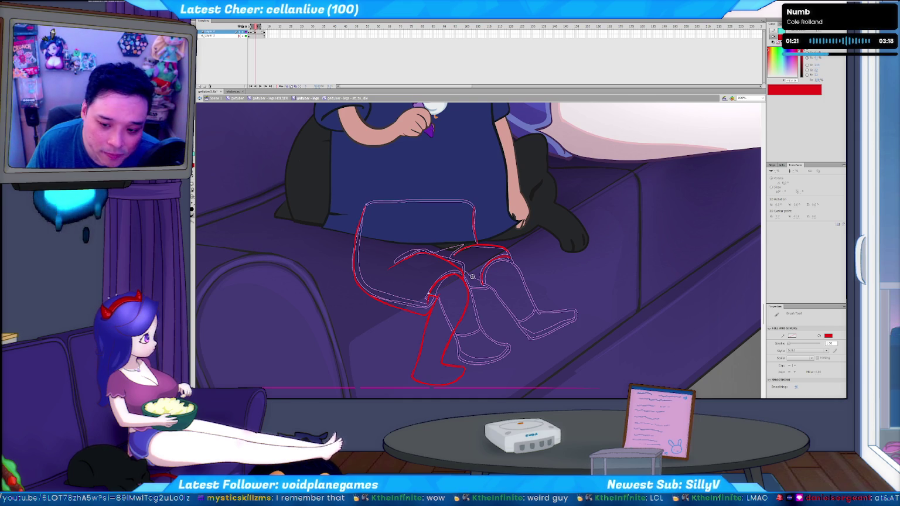
key("v")
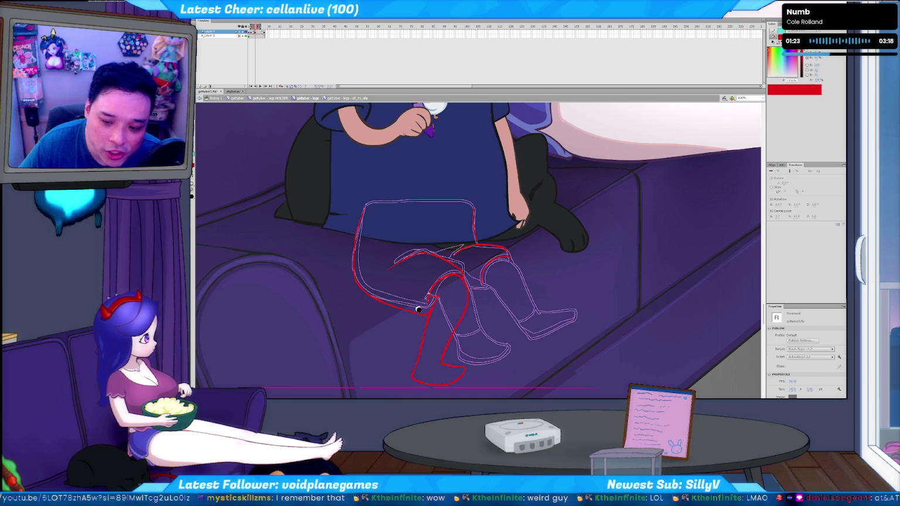
key("b")
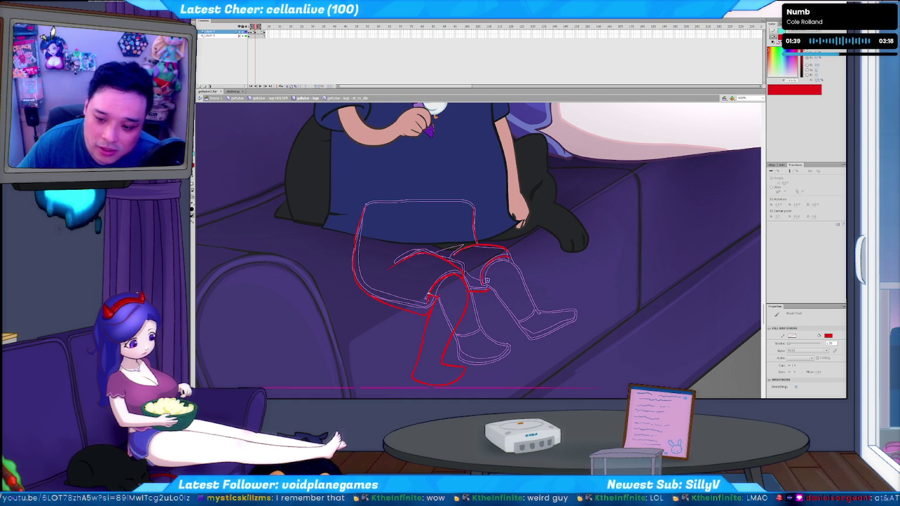
Replace the misplaced knee stroke and ink the right shin's edges down toward the ankle.
left_click_drag(484, 282, 482, 290)
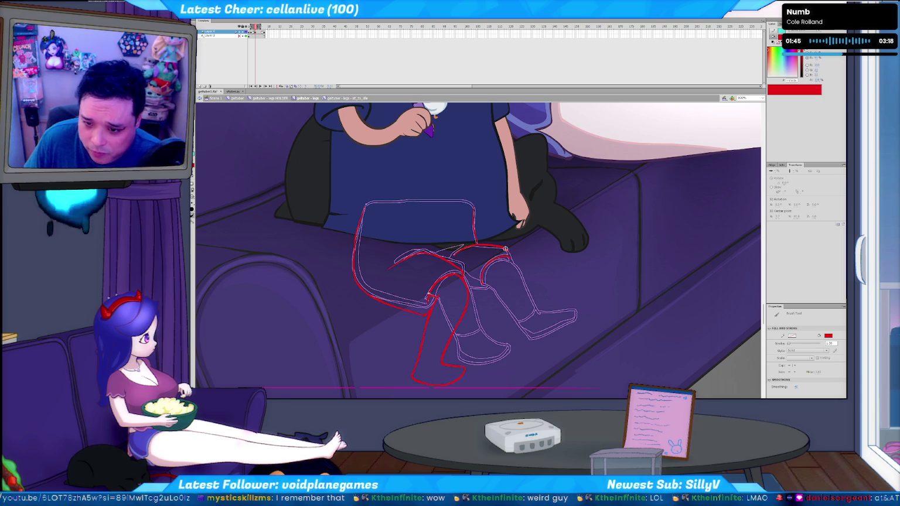
key("ctrl+z")
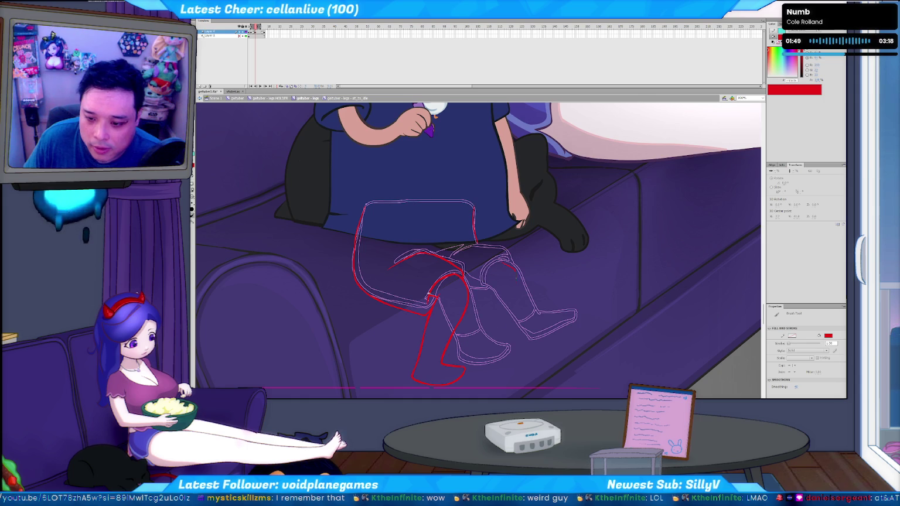
left_click_drag(501, 262, 496, 342)
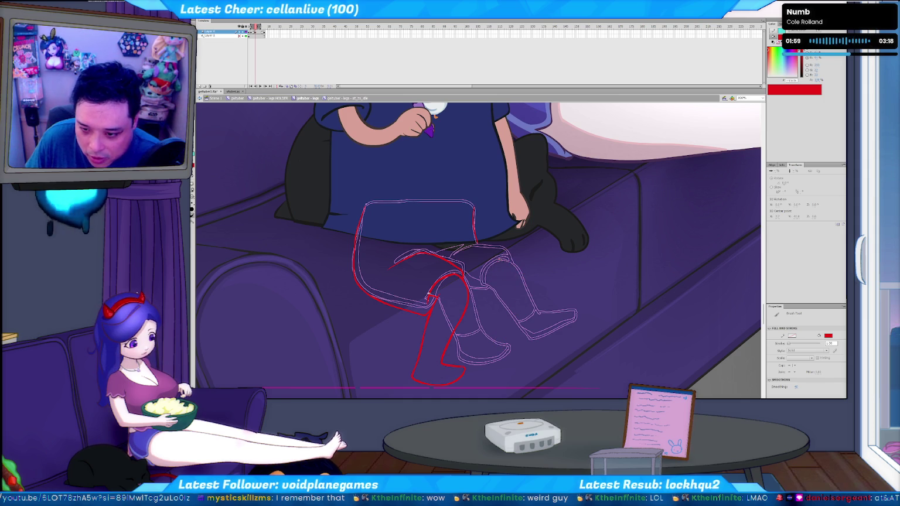
left_click_drag(504, 296, 502, 342)
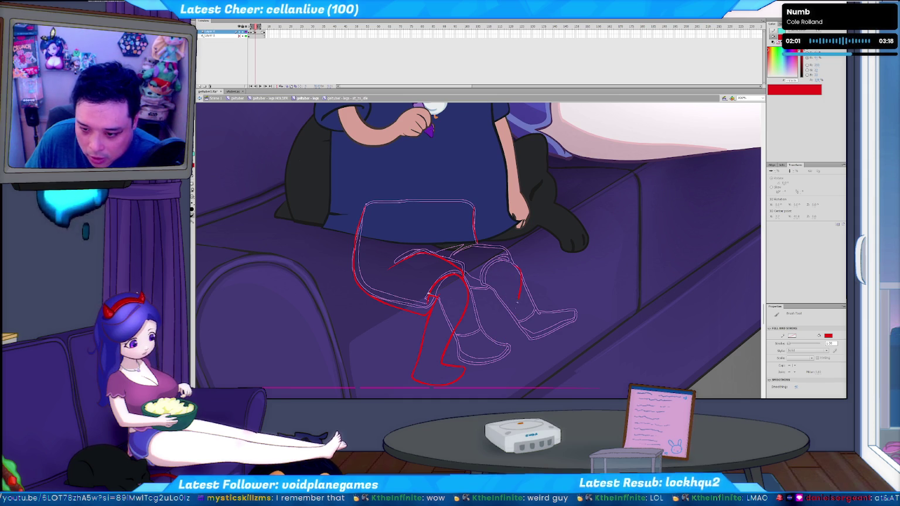
mouse_move(488, 291)
left_mouse_down()
mouse_move(479, 354)
mouse_move(523, 359)
mouse_move(531, 340)
left_mouse_up()
Switch among Zoom, Eraser, Selection and Brush tools to touch up red strokes at the right foot.
key("z")
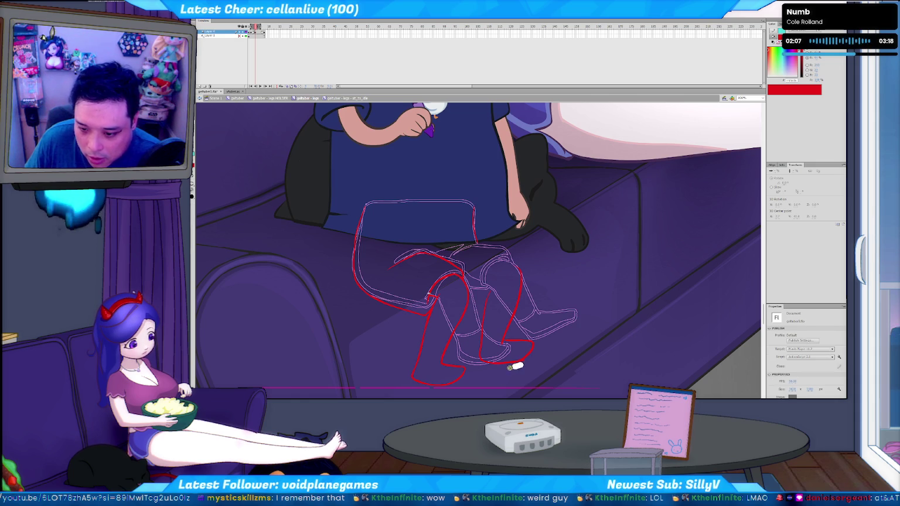
key("e")
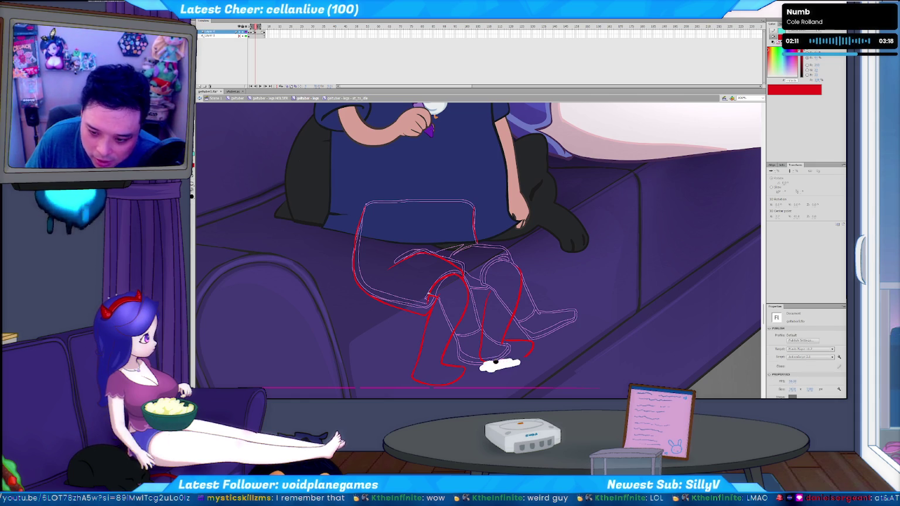
key("b")
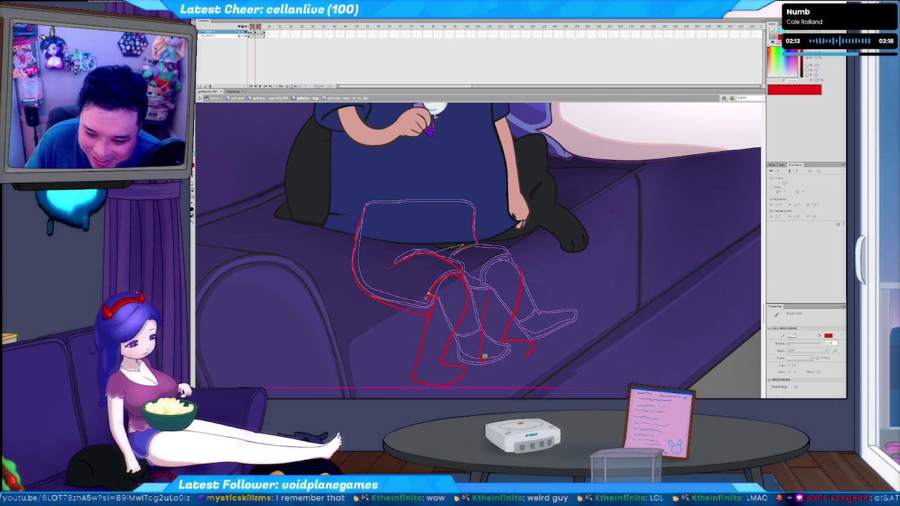
key("z")
key("b")
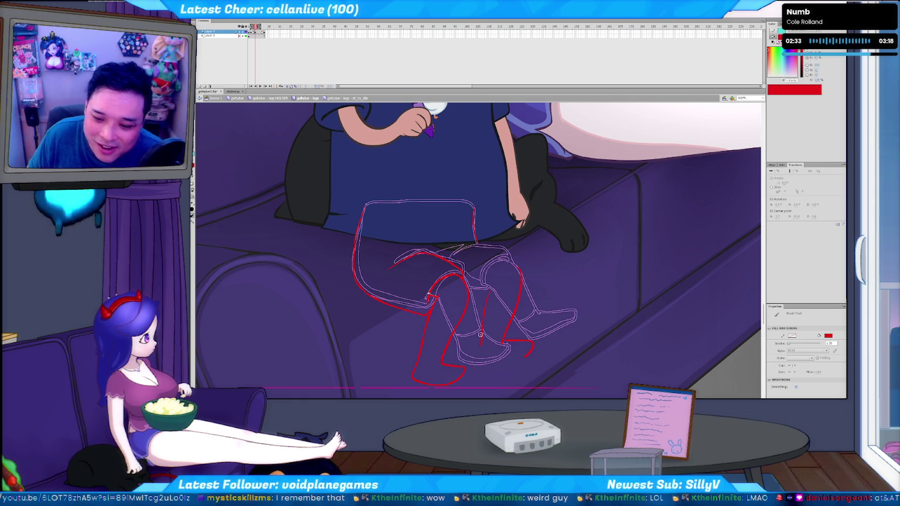
key("v")
key("b")
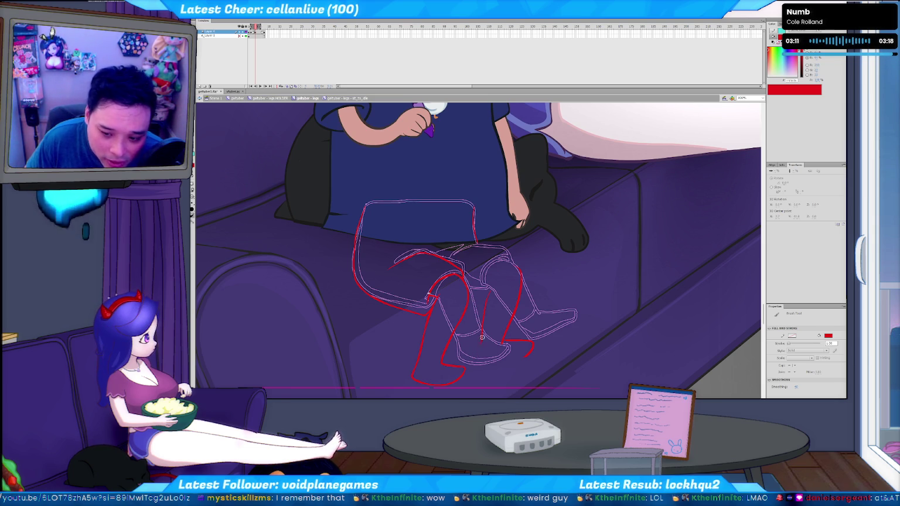
key("v")
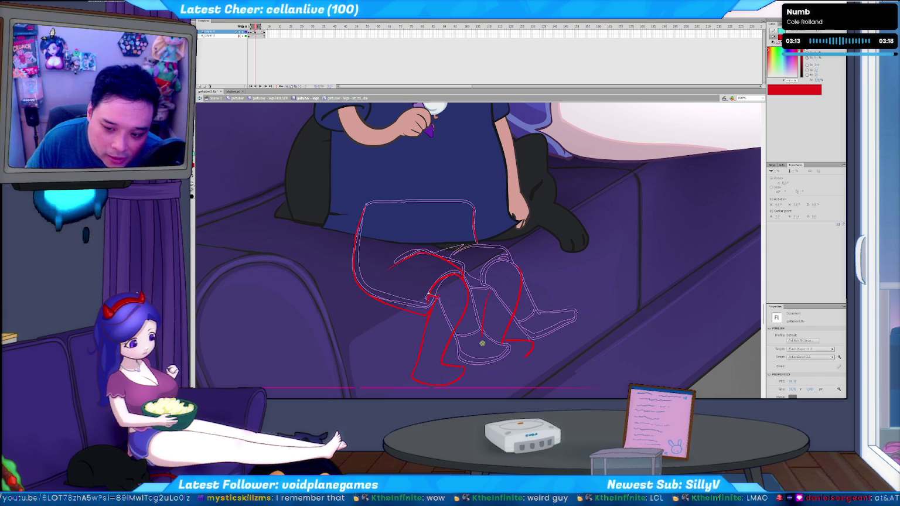
key("b")
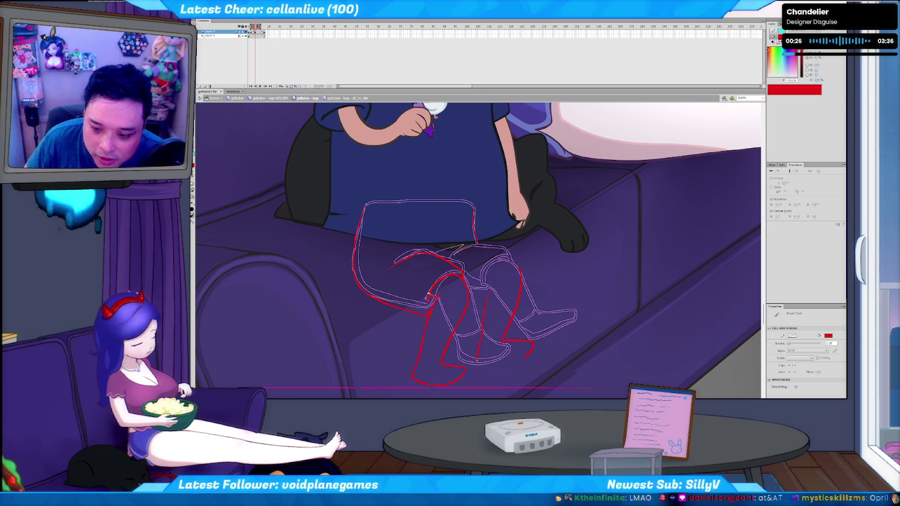
Select the red stroke segment near the foot, then return to brushing red lines.
key("v")
key("b")
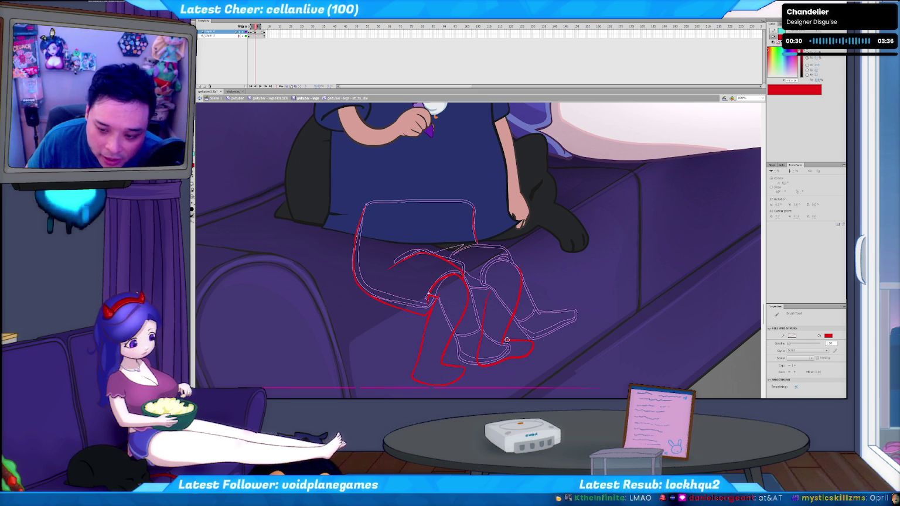
key("v")
left_click(509, 340)
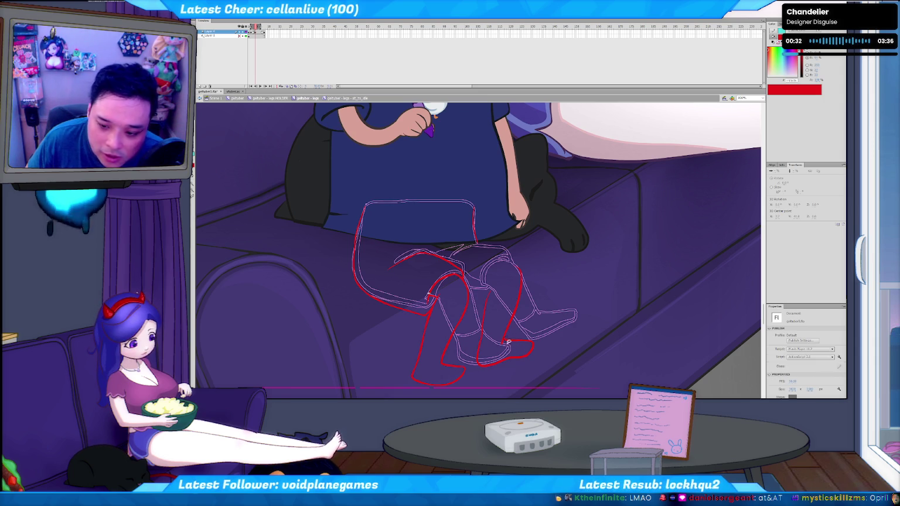
key("b")
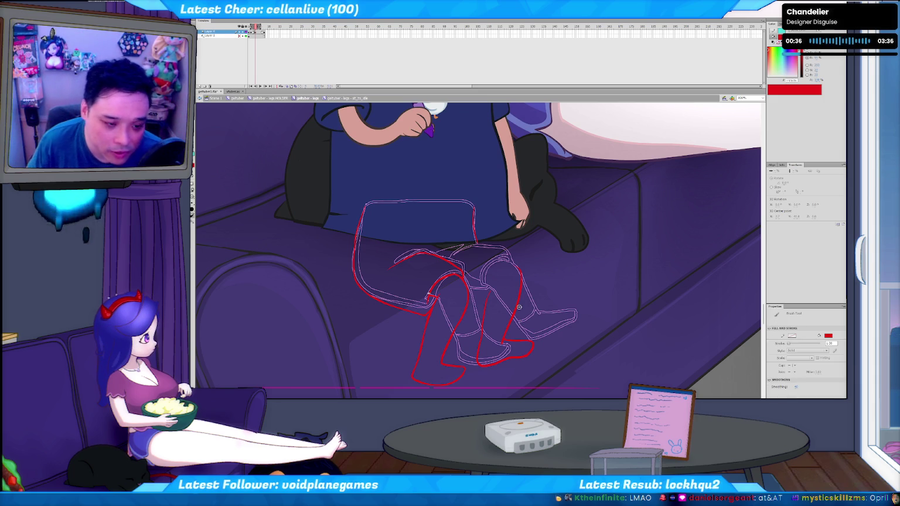
key("v")
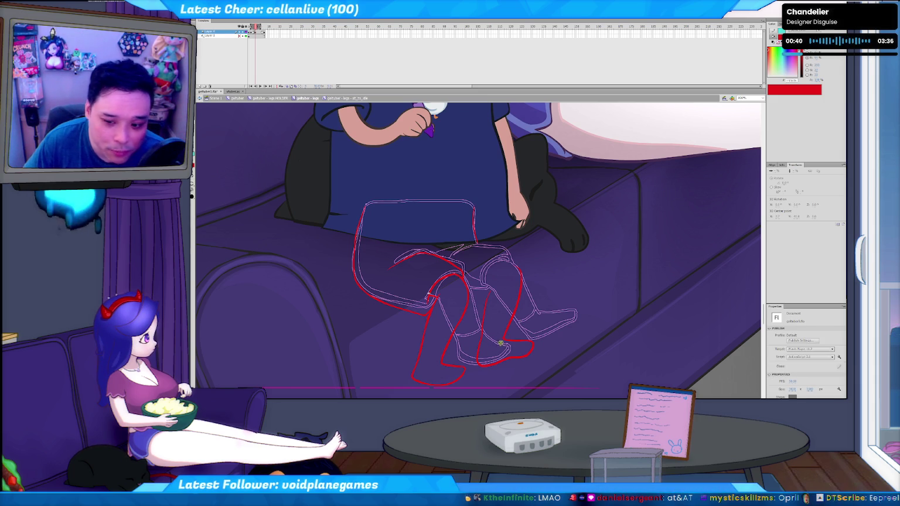
key("b")
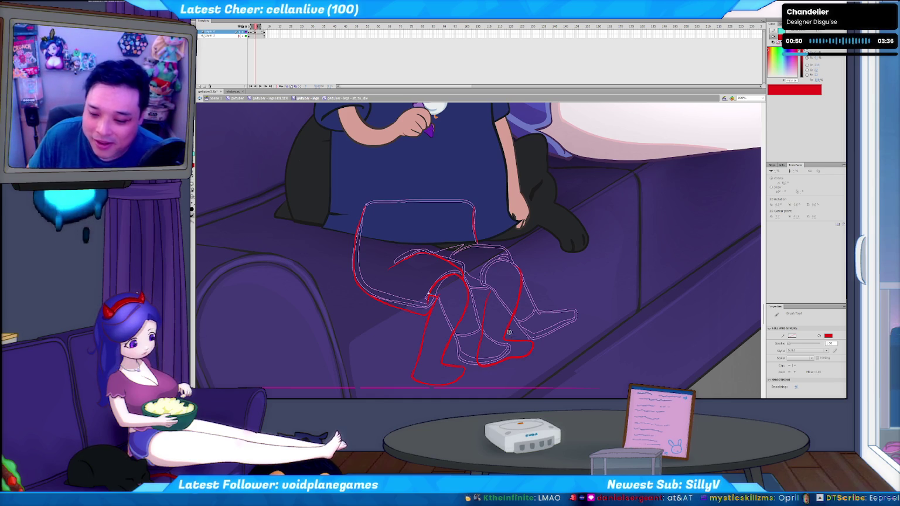
Select and deselect the red strokes by the right foot and along the right leg.
key("v")
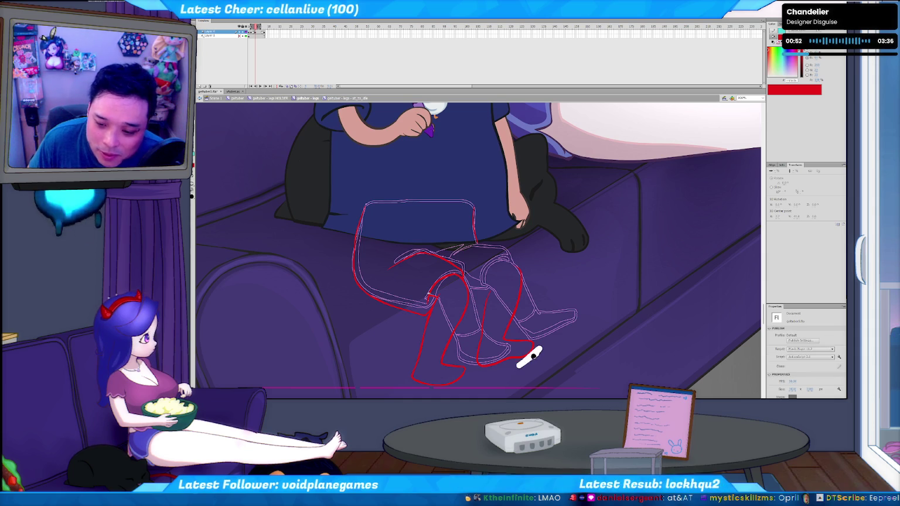
left_click(528, 353)
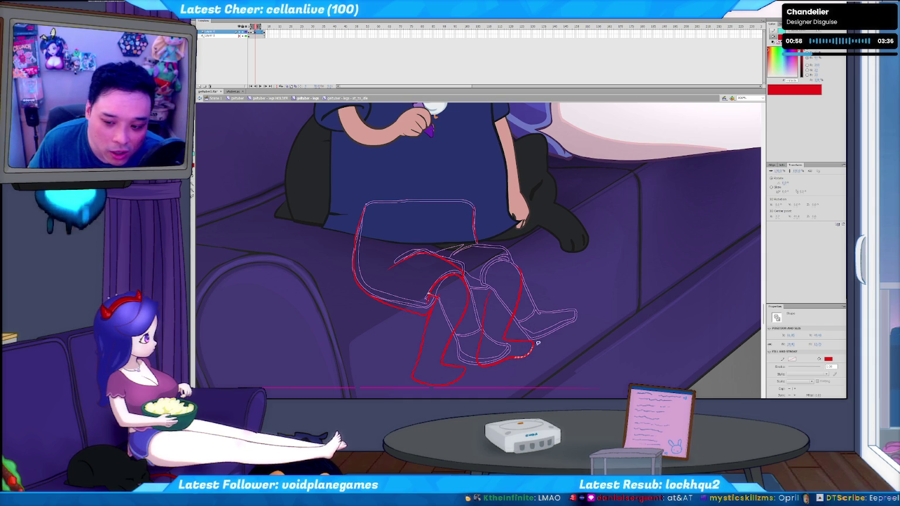
left_click(526, 346)
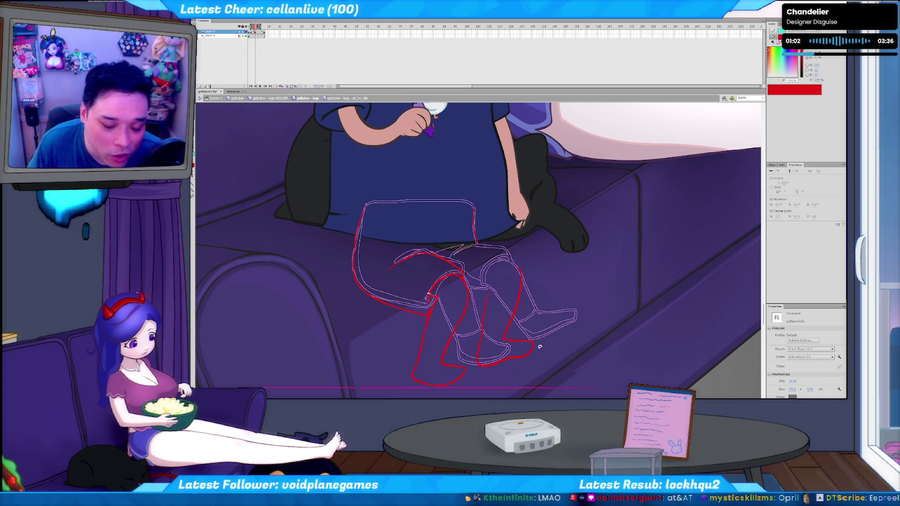
key("b")
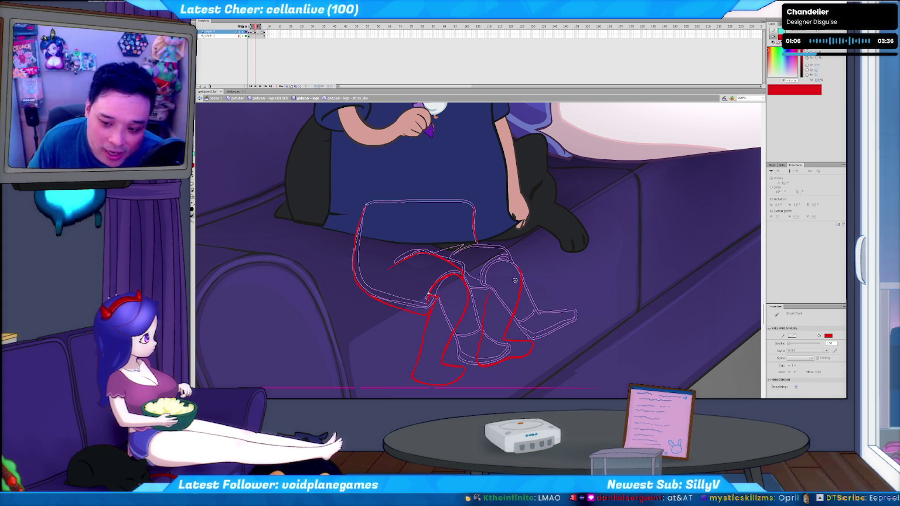
key("v")
left_click(486, 286)
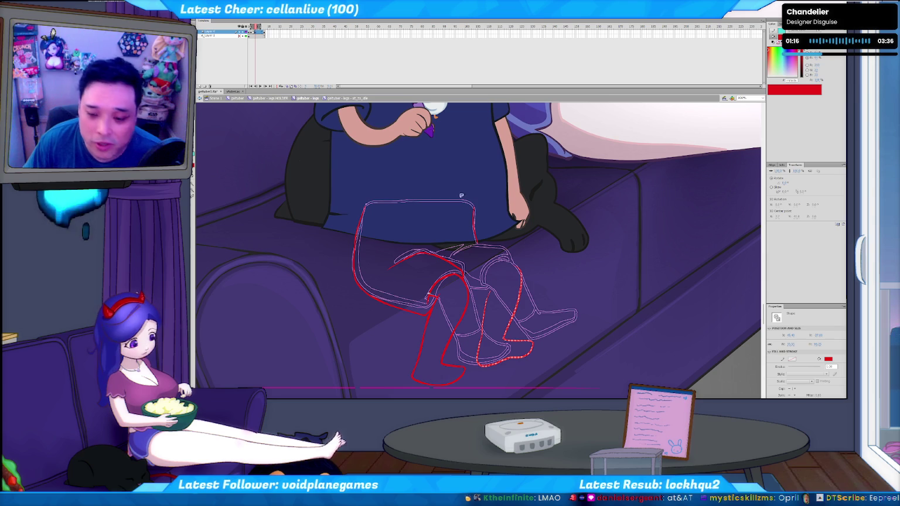
left_click(503, 272)
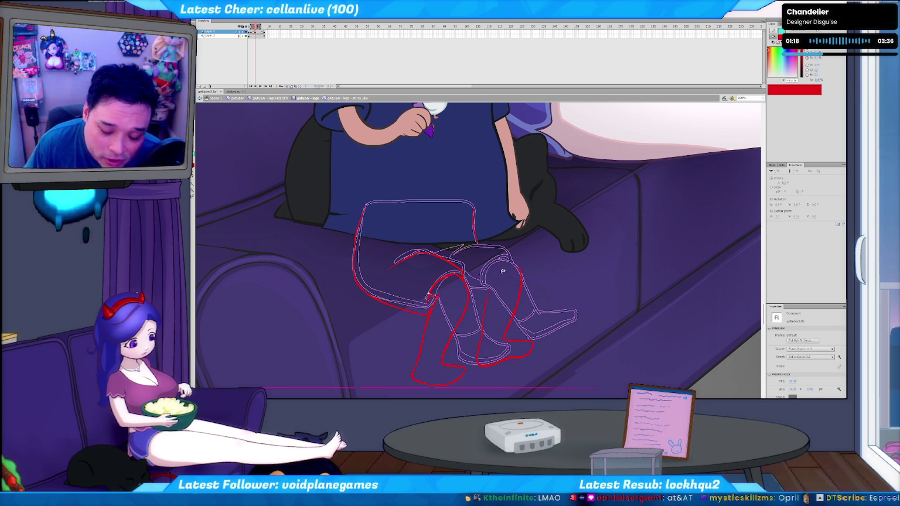
key("b")
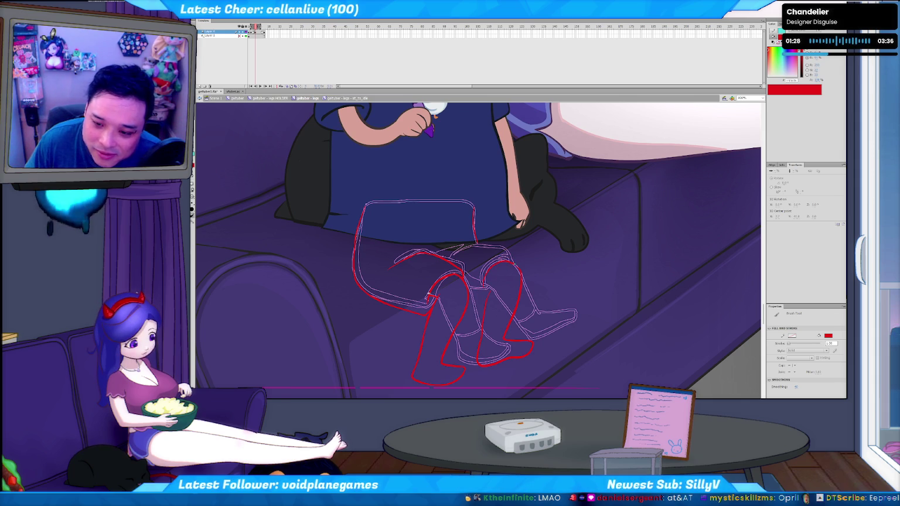
Undo a change and reselect the reshaped right-leg strokes before resuming brushing.
key("v")
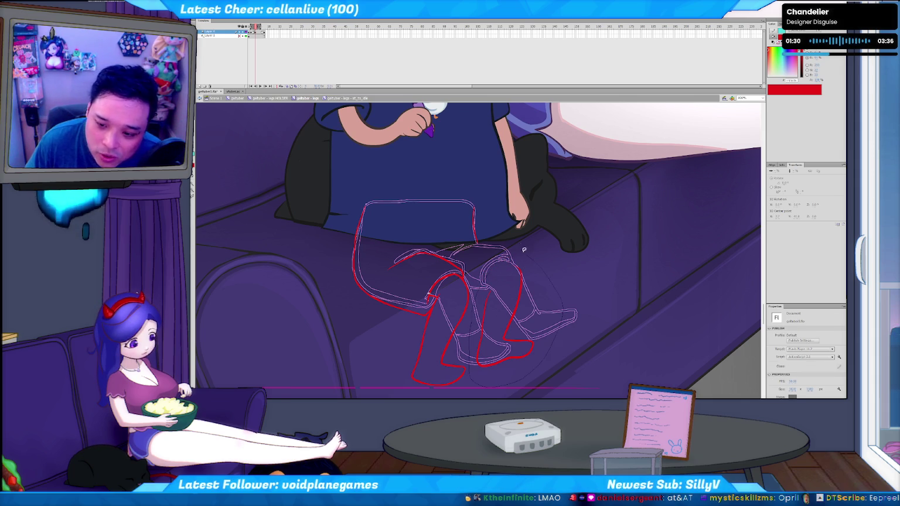
key("ctrl+z")
left_click(516, 274)
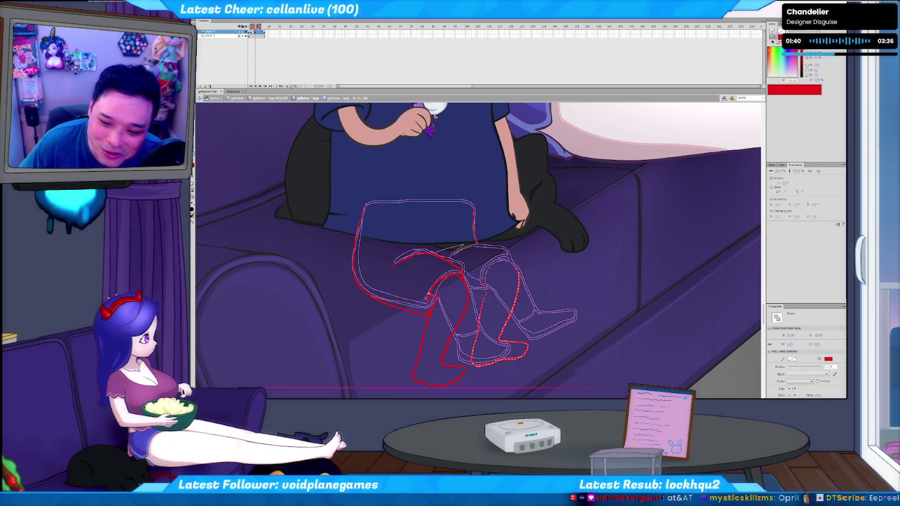
key("b")
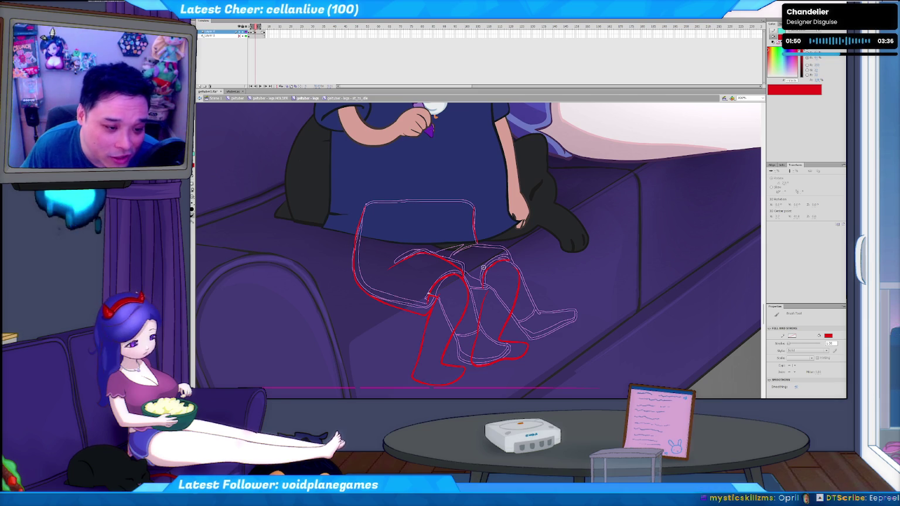
key("v")
left_click(509, 265)
key("b")
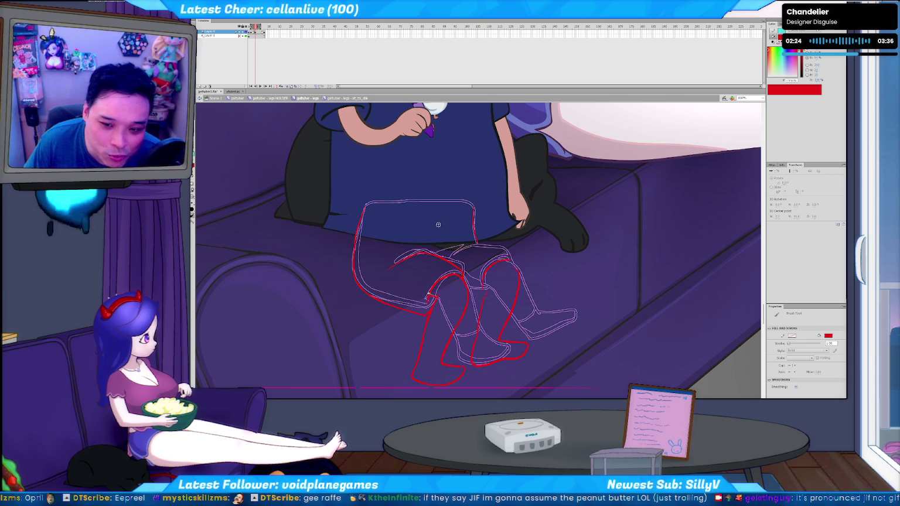
Flip between the coloured frame and the red sketch frame to compare, ending on the sketch.
key("comma")
key("period")
key("comma")
key("period")
key("comma")
key("period")
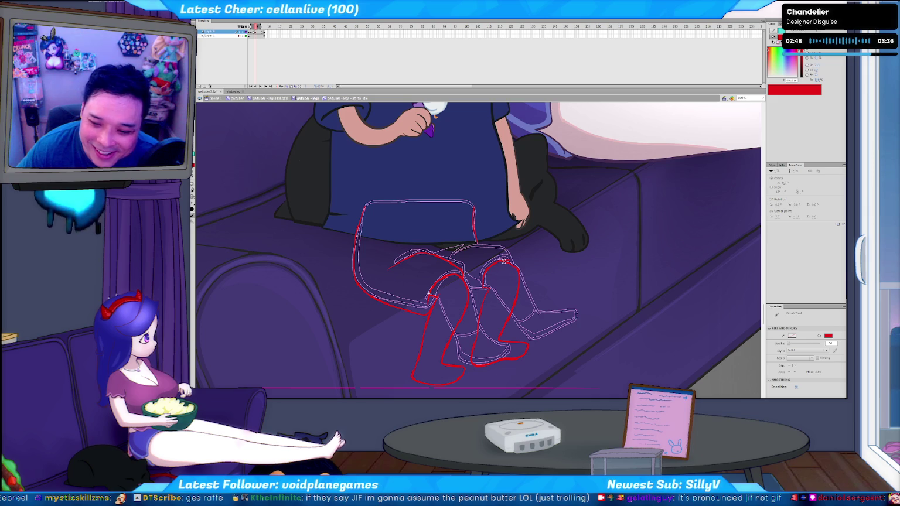
Select a red leg stroke, then extend the red right-thigh line down toward the knee.
key("h")
key("b")
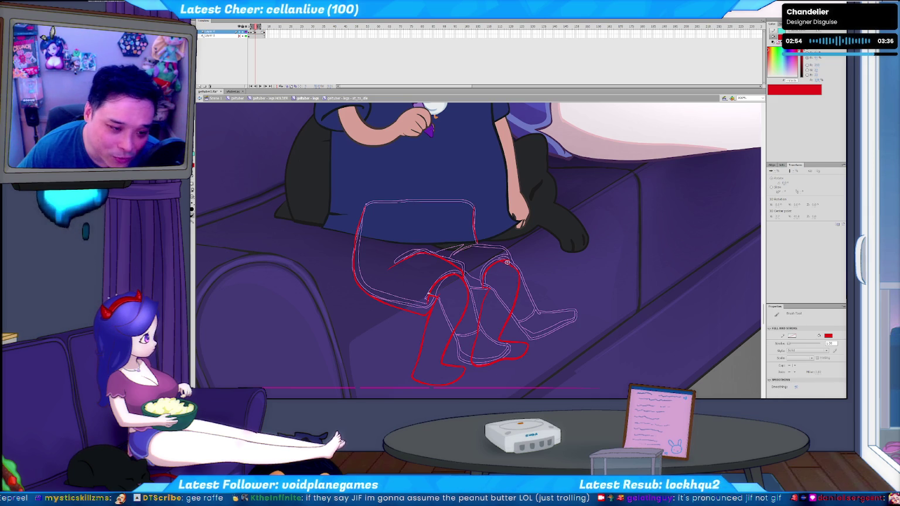
key("h")
left_click(501, 259)
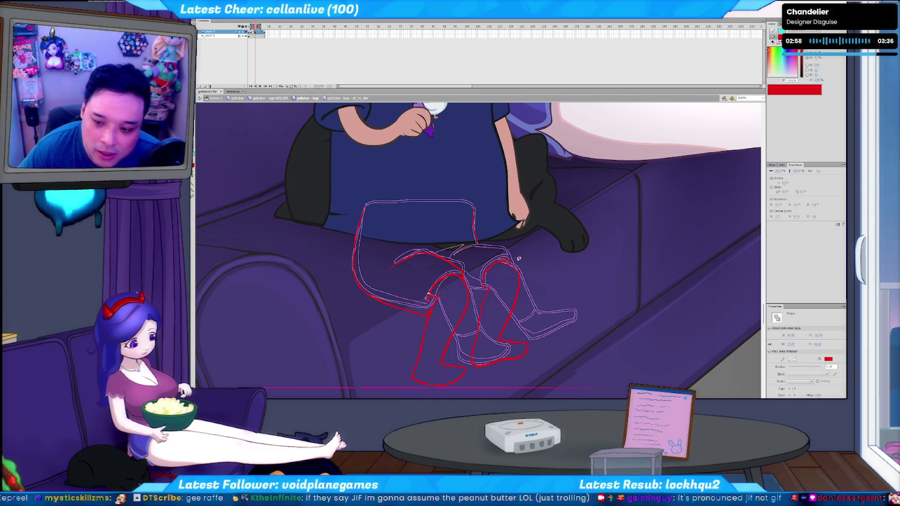
key("b")
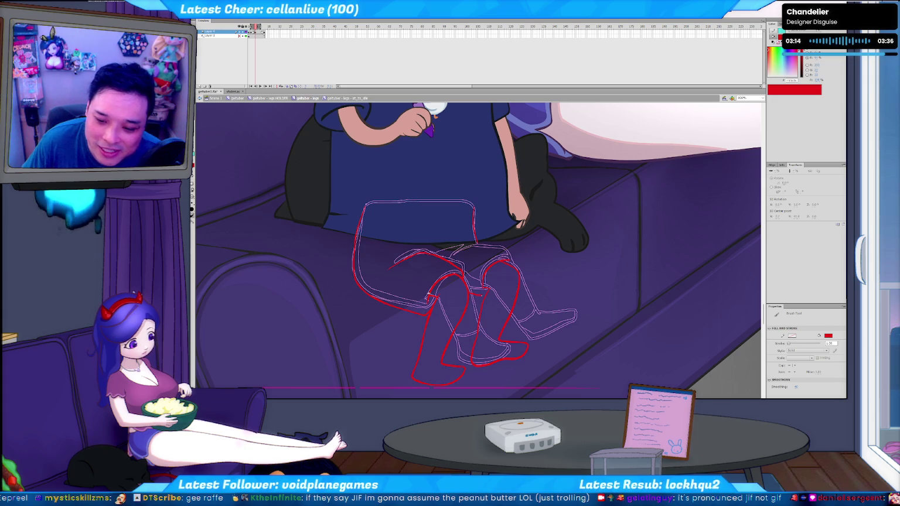
key("v")
key("b")
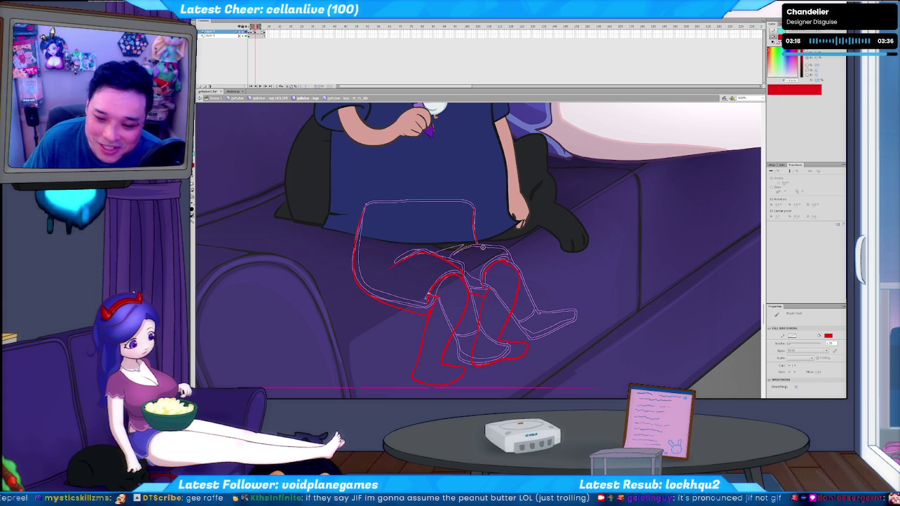
key("v")
key("b")
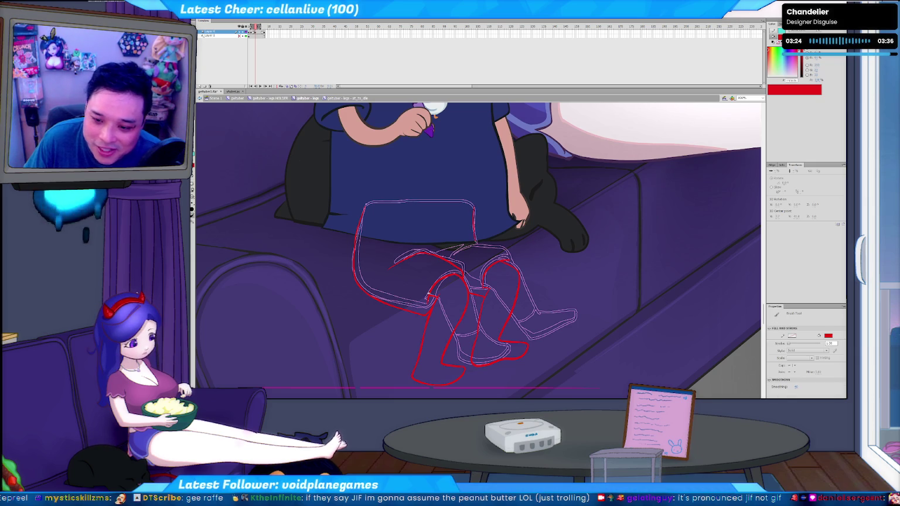
left_click_drag(475, 236, 476, 246)
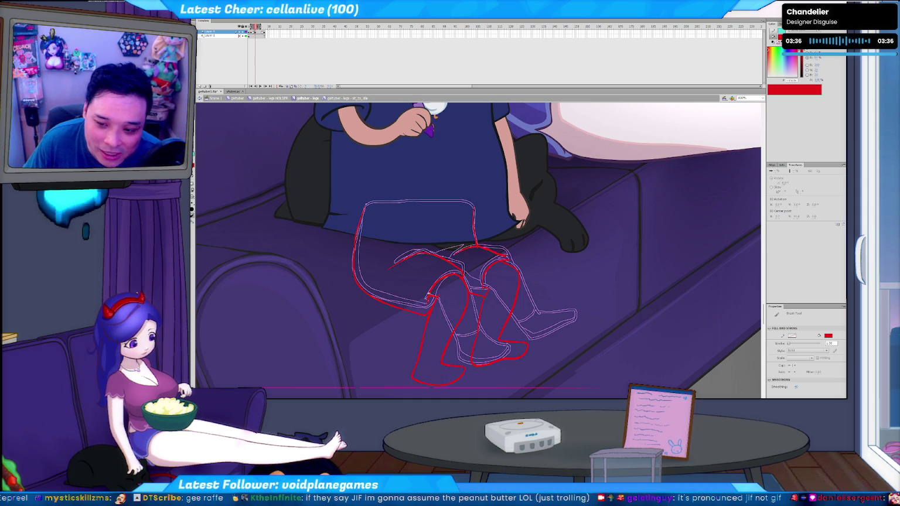
Select a red shape over the knees to check it, then return to brushing red knee lines.
key("v")
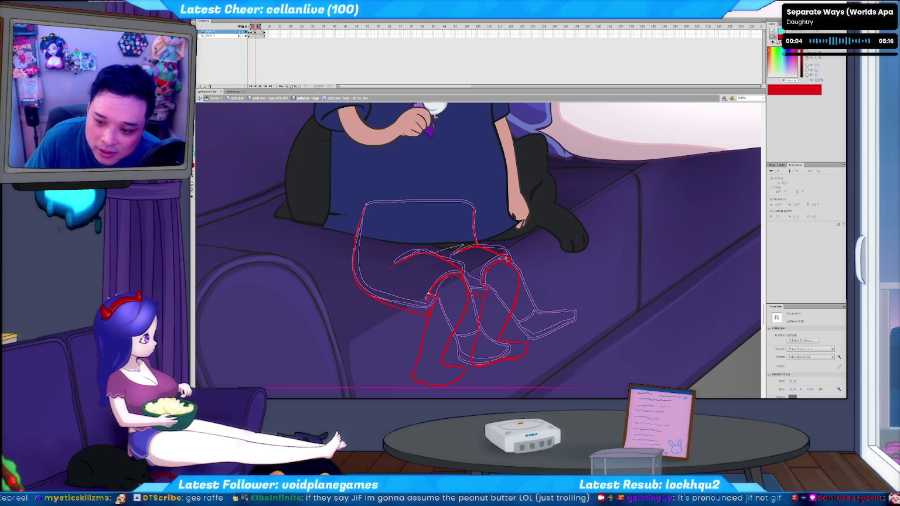
key("b")
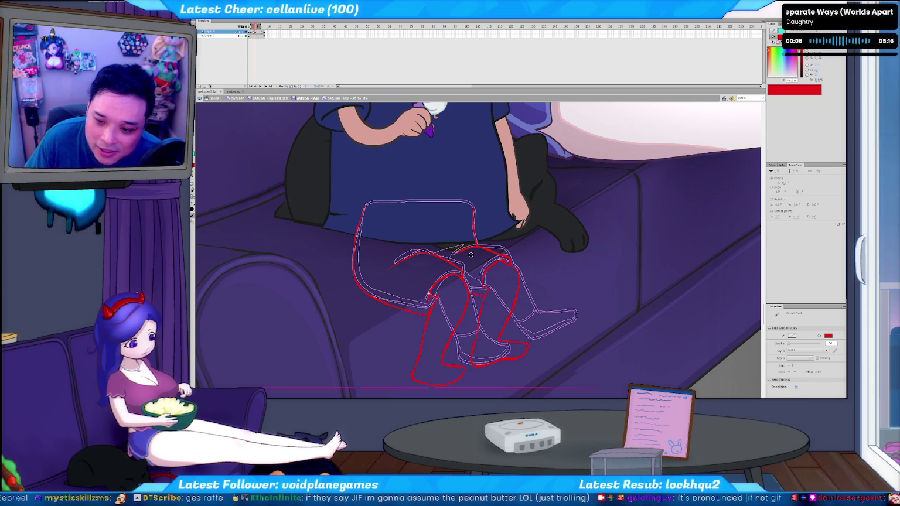
key("v")
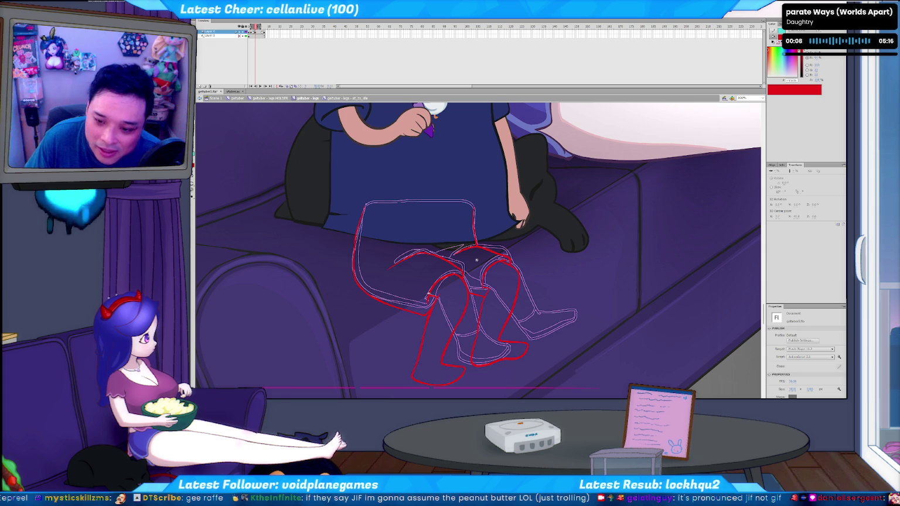
left_click(477, 255)
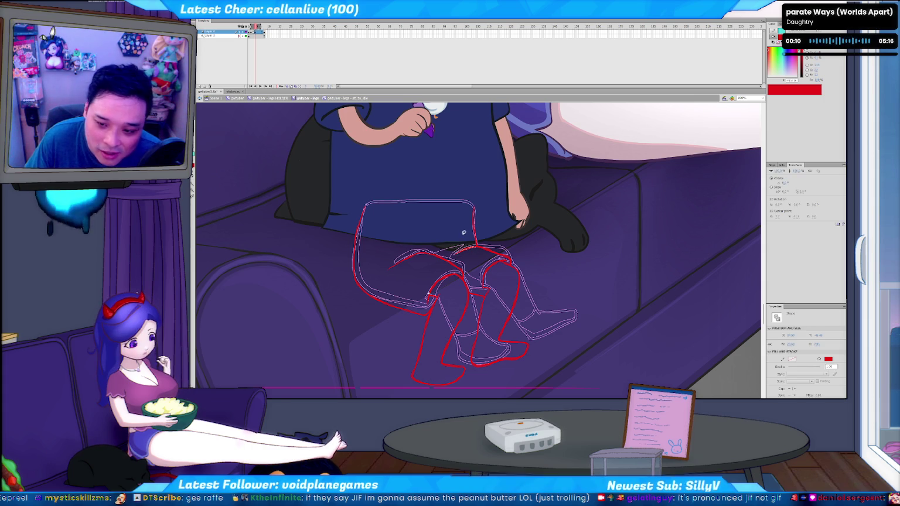
key("b")
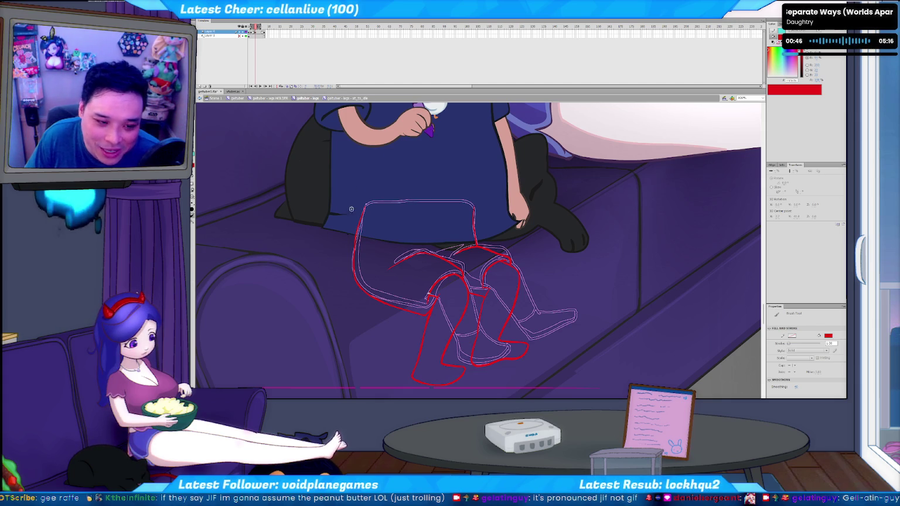
Flip between sketch and coloured frames, then draw a short red stroke across the lower leg.
key("period")
key("comma")
key("period")
key("comma")
key("period")
key("comma")
key("period")
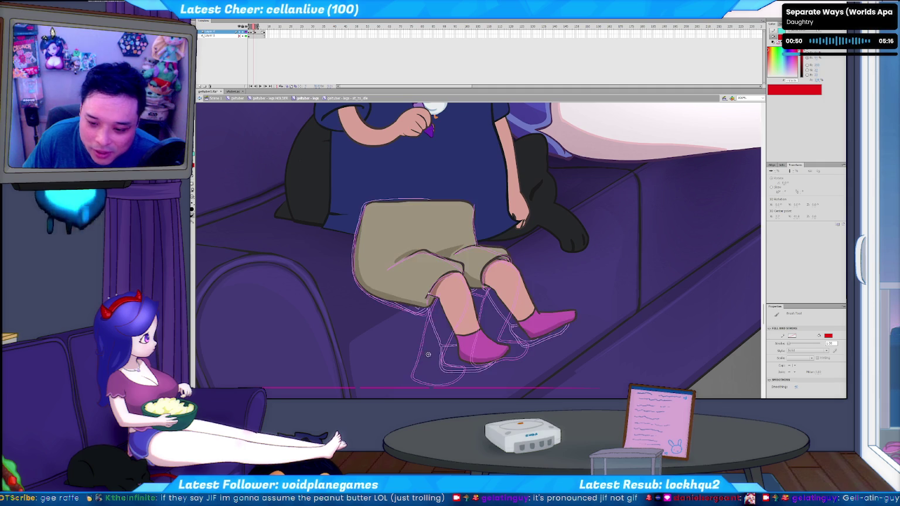
key("comma")
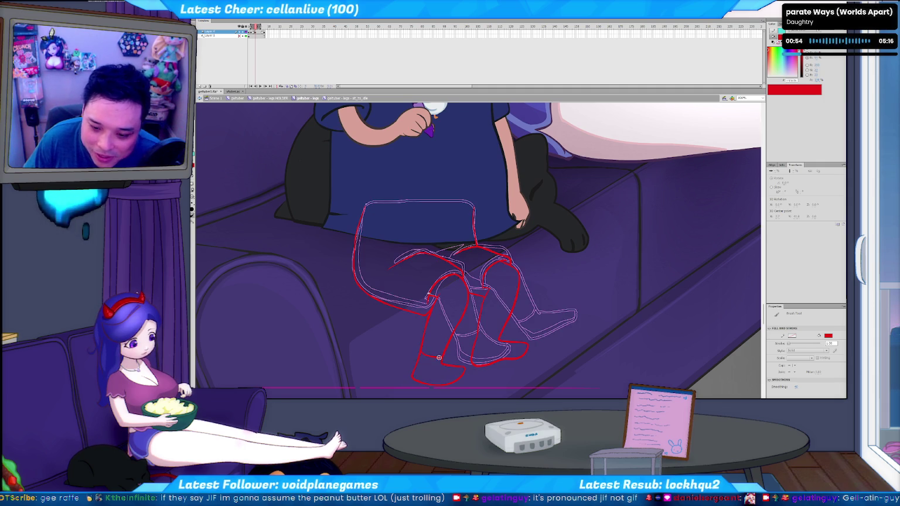
left_click_drag(420, 350, 440, 354)
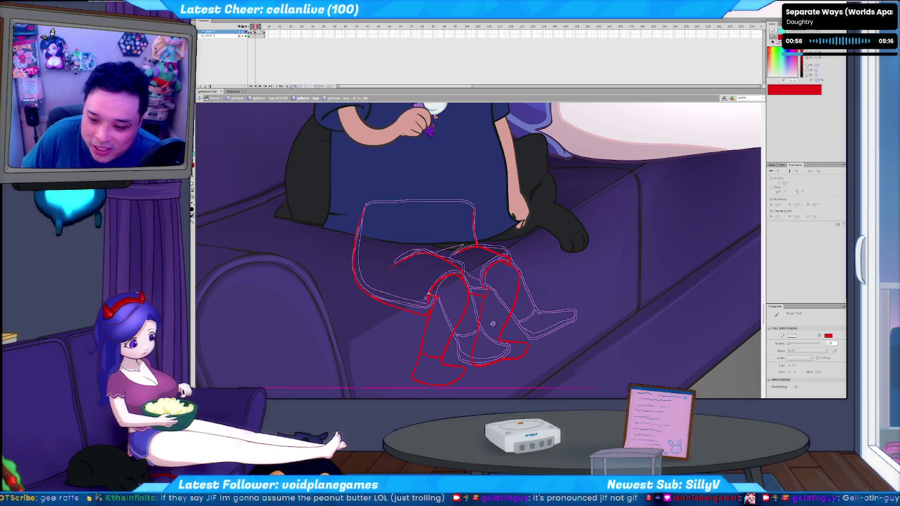
Repeatedly flip to the coloured legs frame and back to compare it with the sketch.
key("comma")
key("period")
key("v")
key("b")
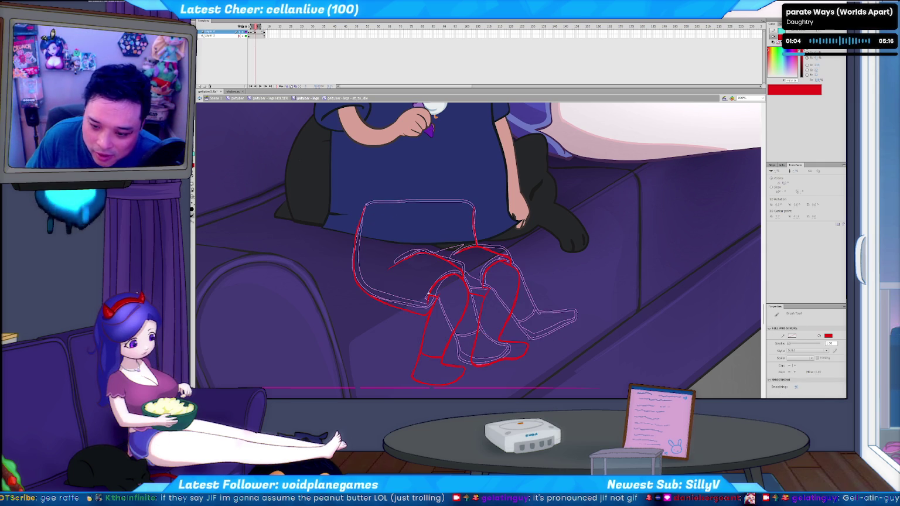
key("period")
key("comma")
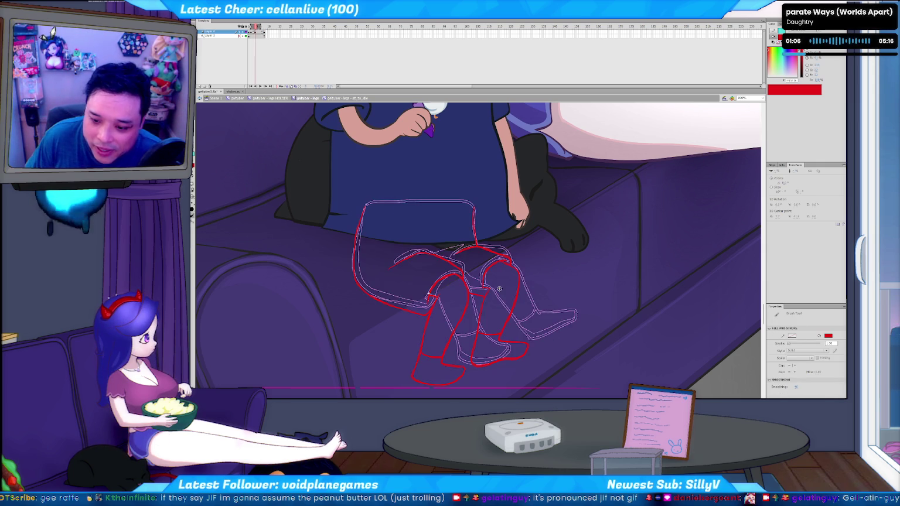
key("period")
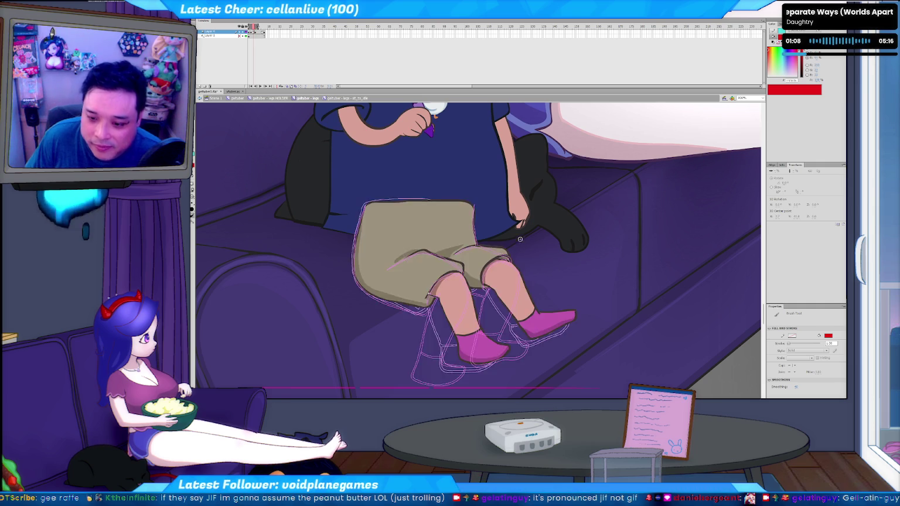
key("comma")
key("period")
key("comma")
key("period")
key("comma")
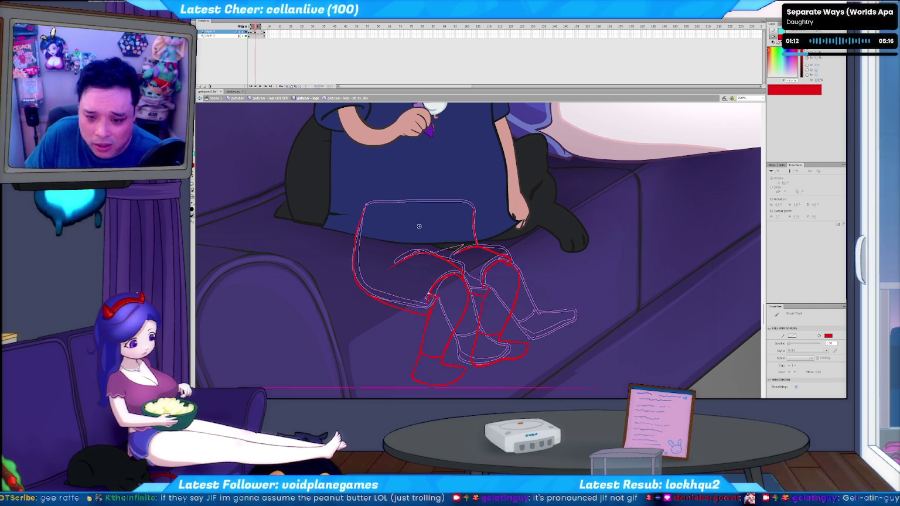
key("period")
key("comma")
key("period")
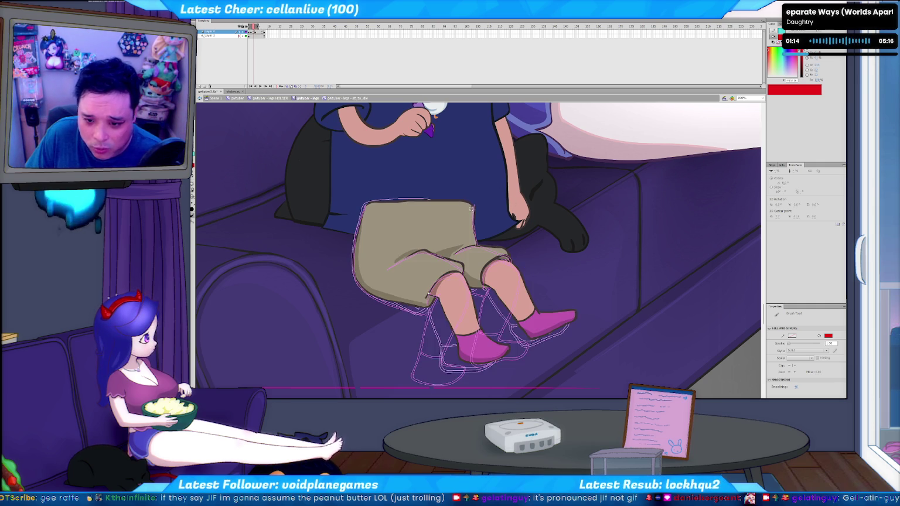
key("comma")
key("period")
key("comma")
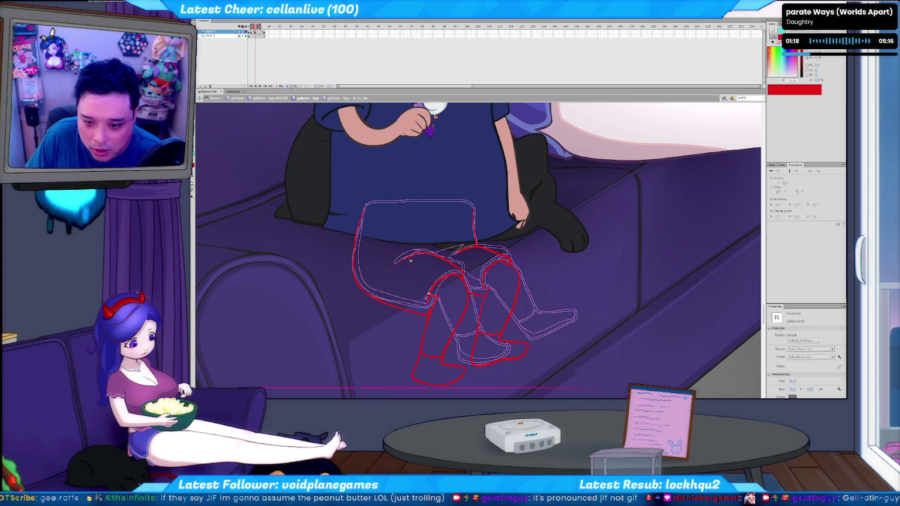
key("period")
Compare frames, select and clear sketch lines, then brush a short red vertical stroke on the legs.
key("comma")
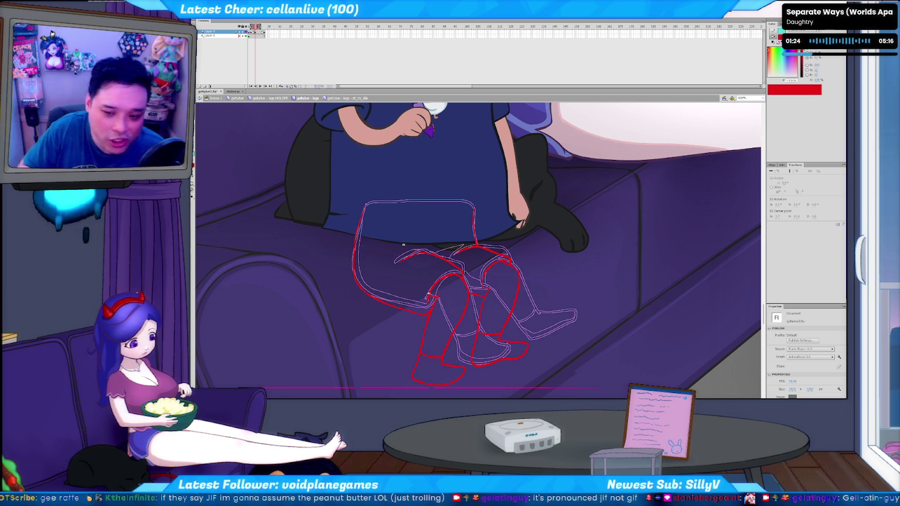
key("Return")
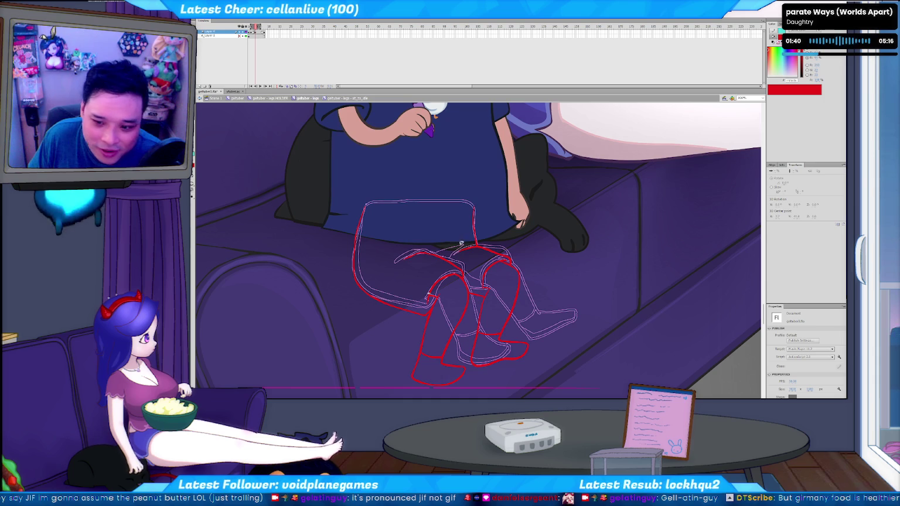
left_click(464, 242)
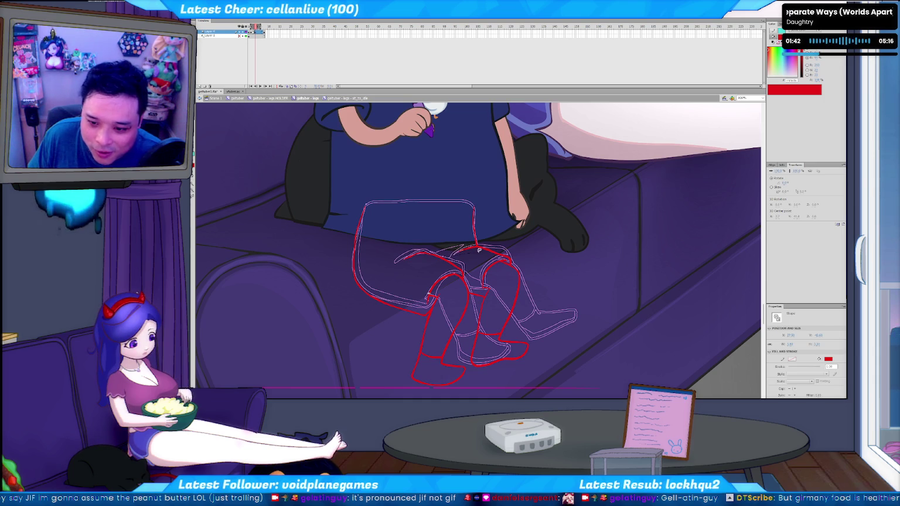
left_click(431, 256)
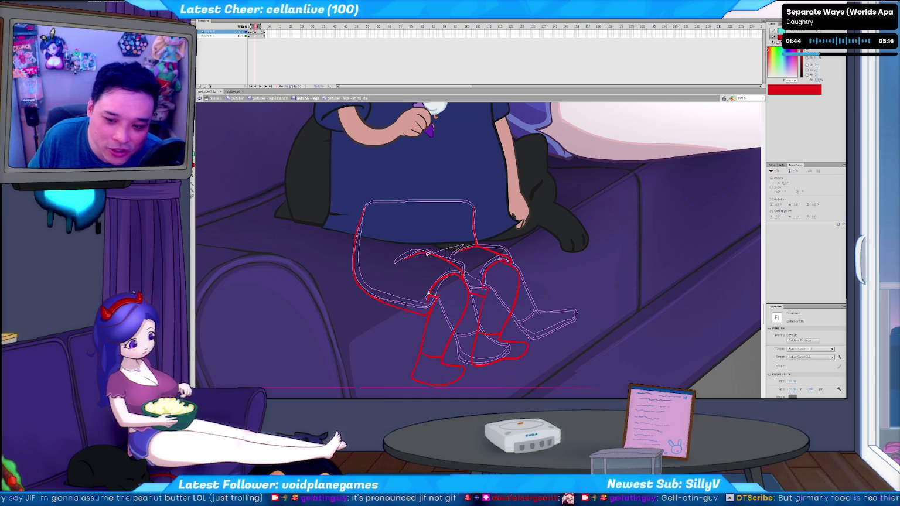
left_click(412, 279)
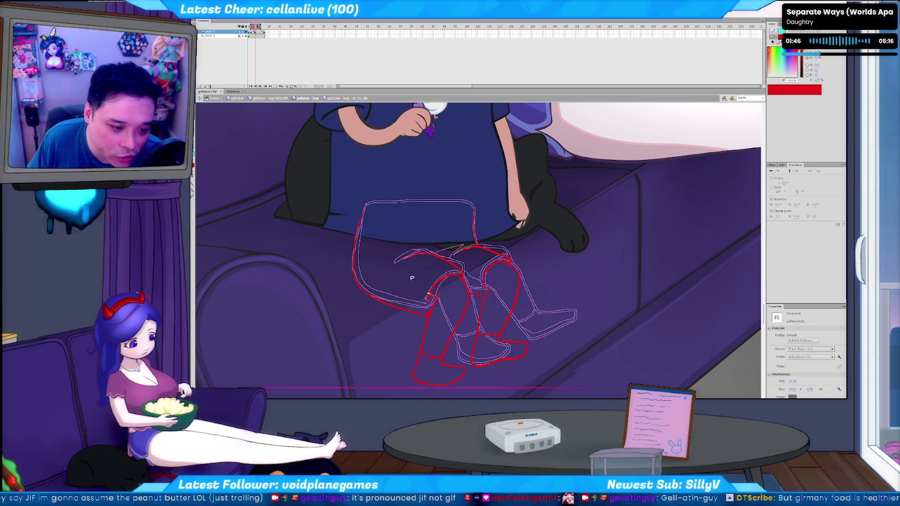
key("b")
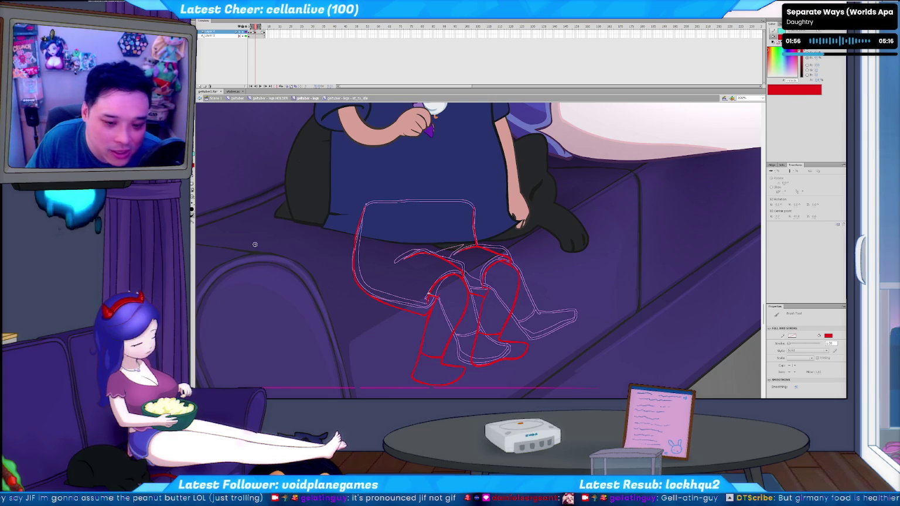
left_click_drag(386, 225, 388, 253)
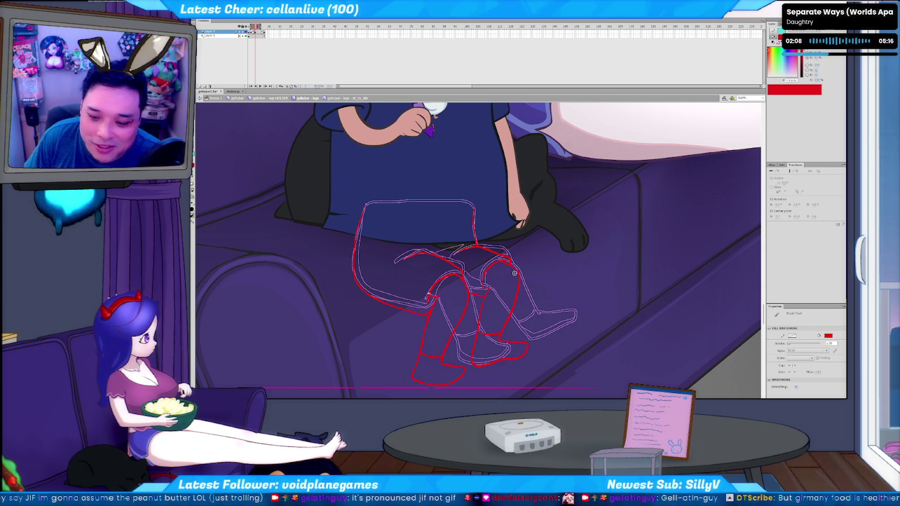
key(".")
key(".")
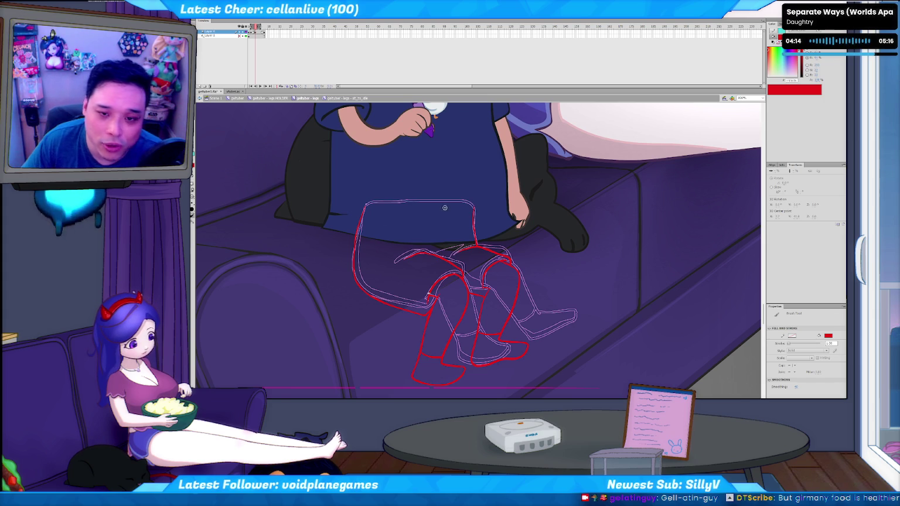
key("period")
Step through the leg frames, then exit the sketch symbol up to the coloured sitting-legs parent.
key("comma")
key("period")
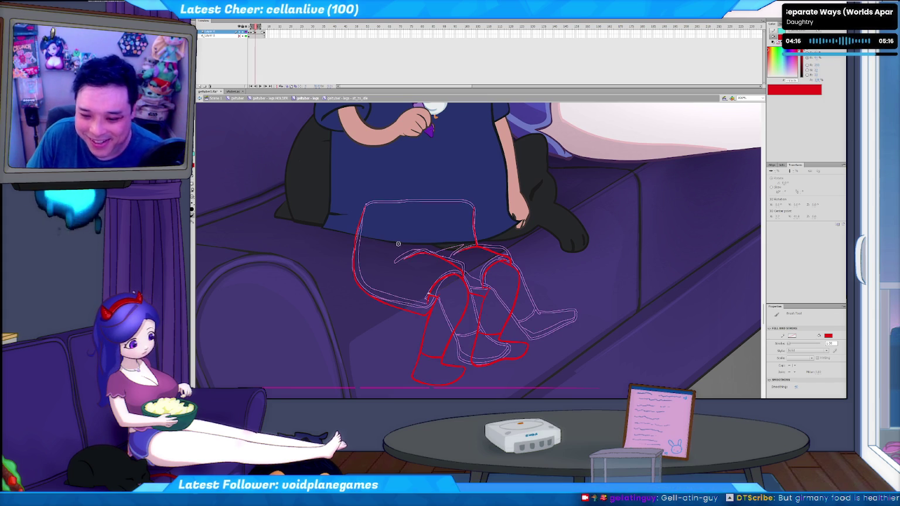
key("period")
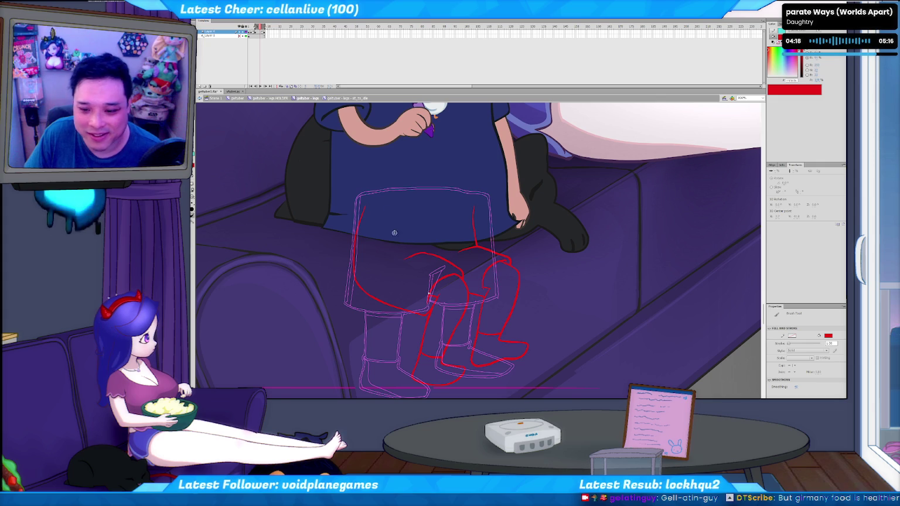
key("comma")
key("comma")
key("comma")
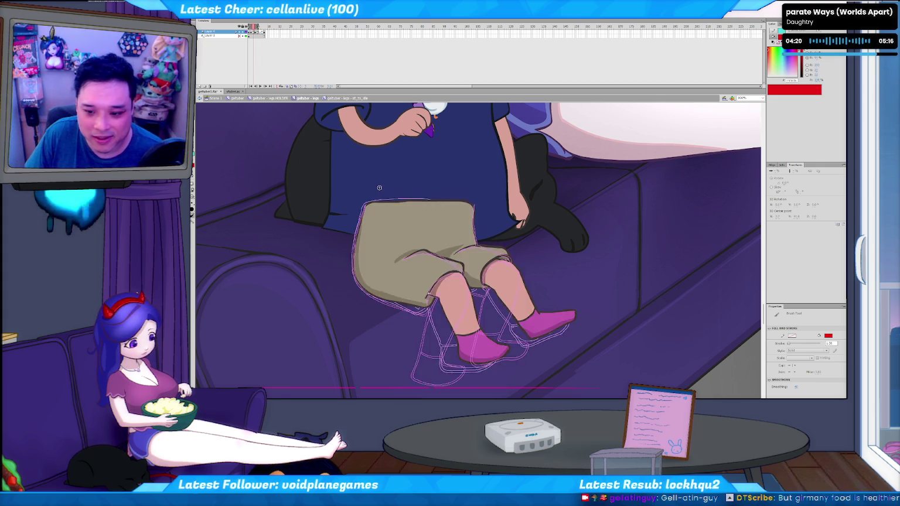
key("period")
key("period")
key("period")
key("comma")
key("comma")
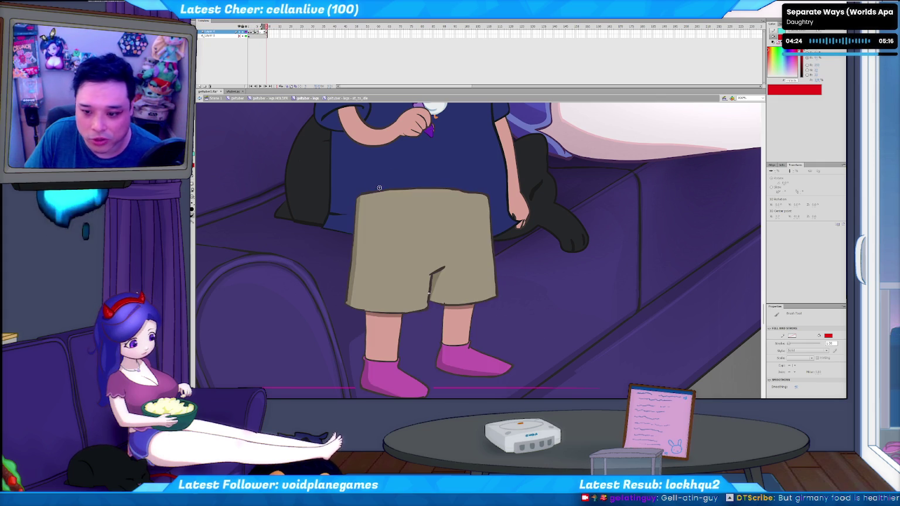
key("comma")
key("comma")
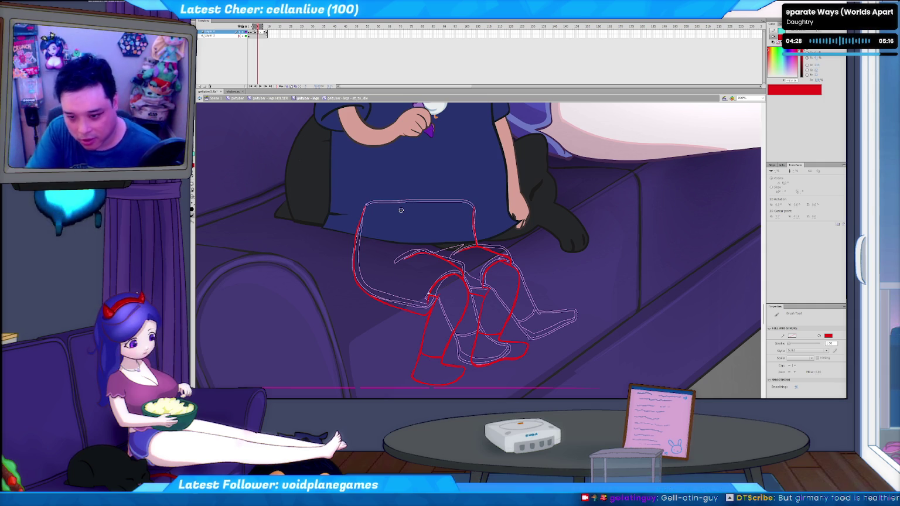
key("period")
key("period")
key("comma")
key("comma")
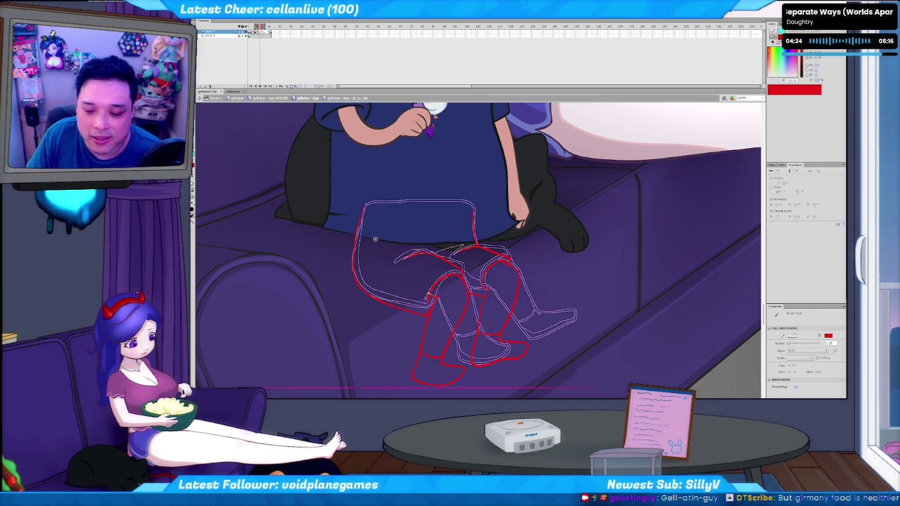
key("period")
key("v")
double_click(375, 338)
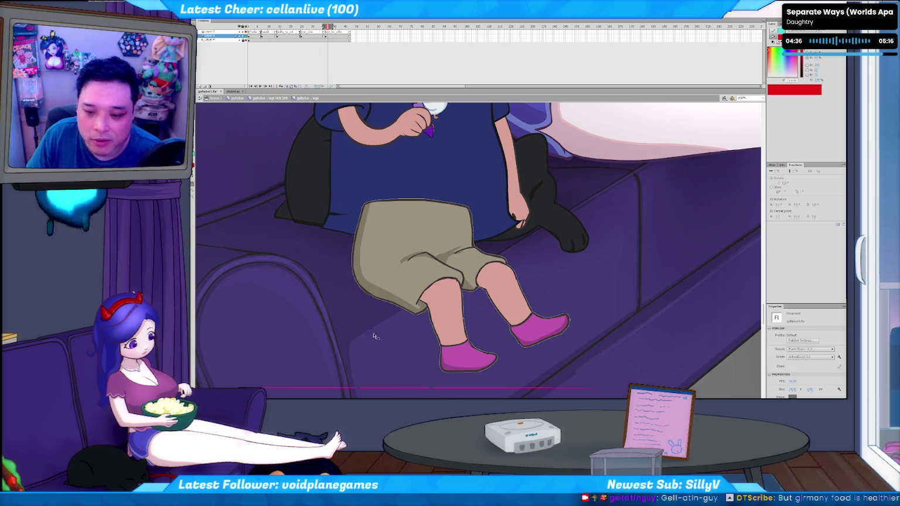
Move from the nested legs symbol into the sit_to_idle legs symbol for editing.
double_click(378, 265)
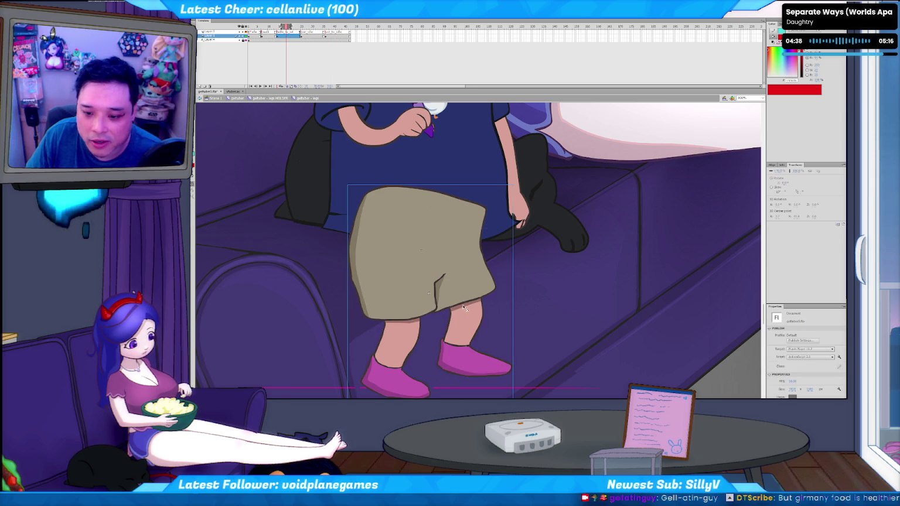
left_click(467, 308)
key("period")
key("comma")
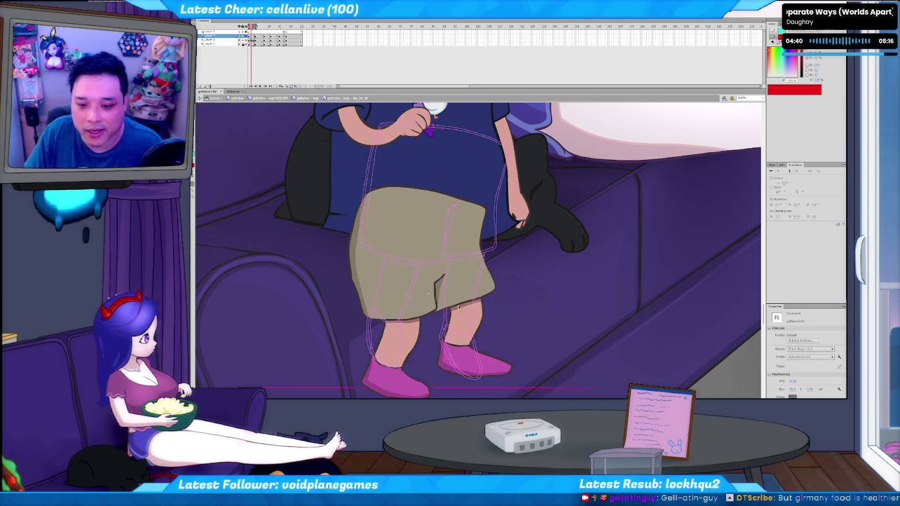
key("period")
key("ctrl+a")
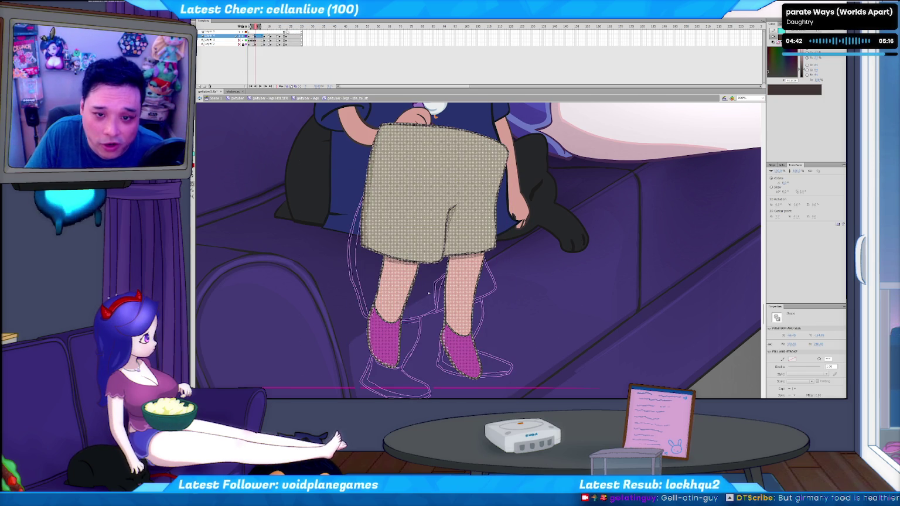
double_click(275, 316)
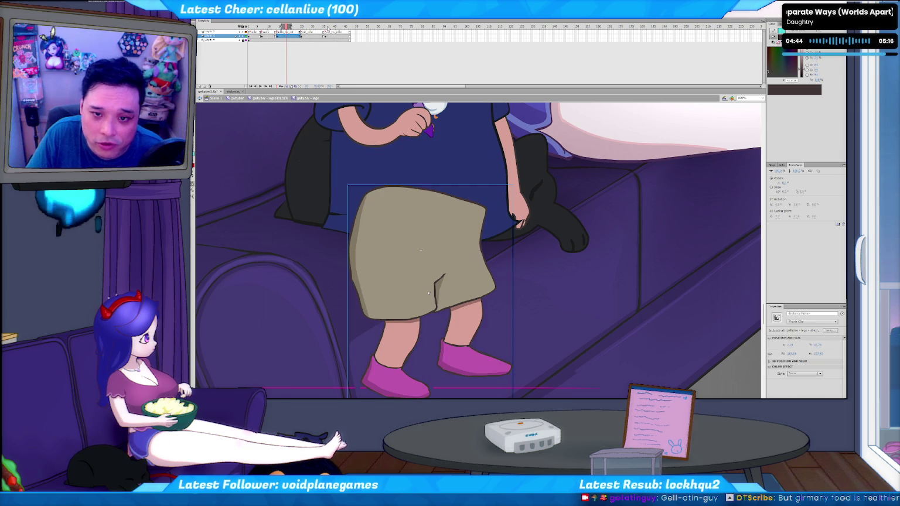
left_click(459, 250)
double_click(439, 209)
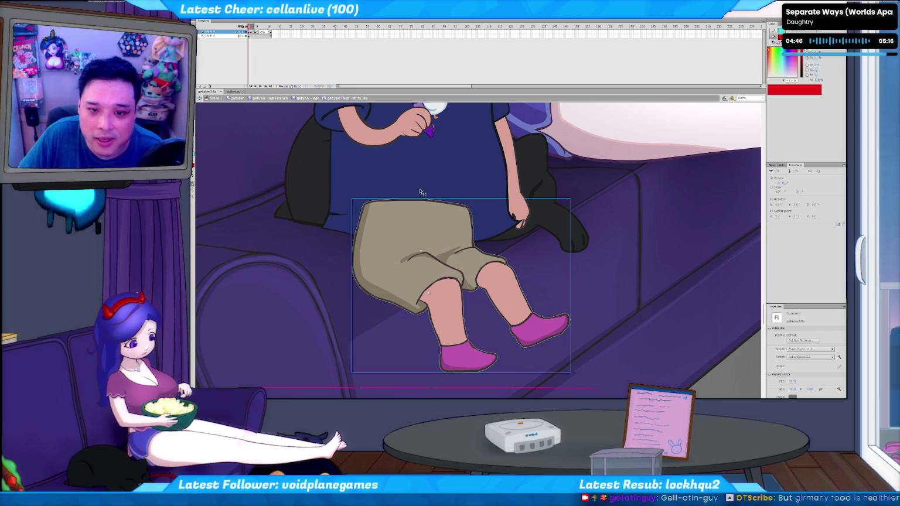
On a later frame, nudge the standing legs and shorts down-right, then box-check and deselect them.
left_click_drag(253, 31, 269, 33)
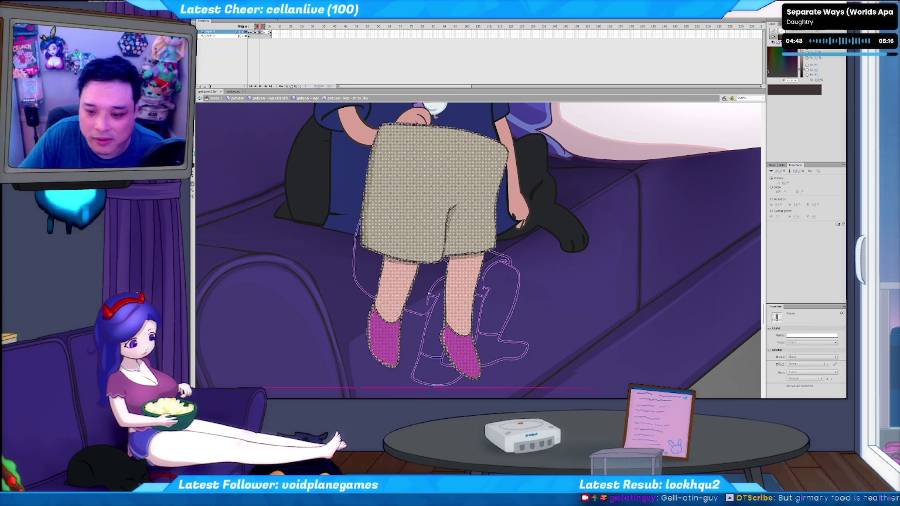
key("period")
key("period")
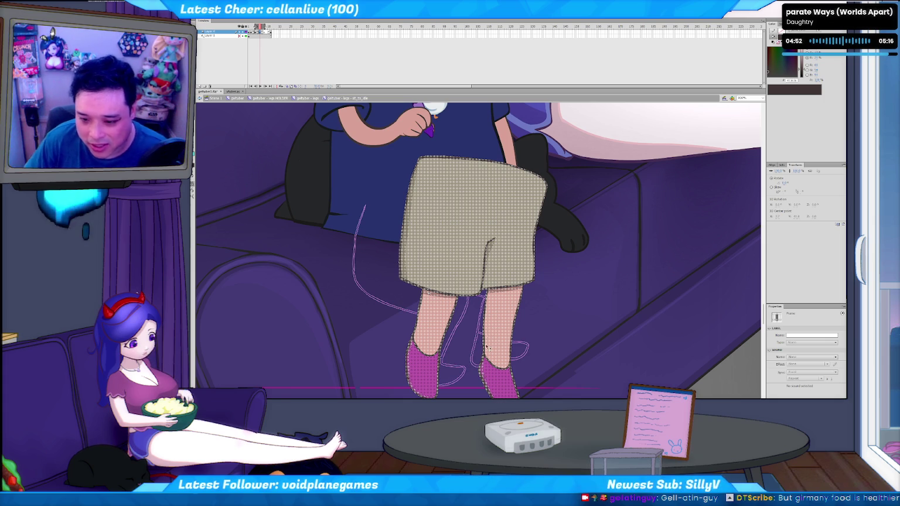
left_click(479, 385)
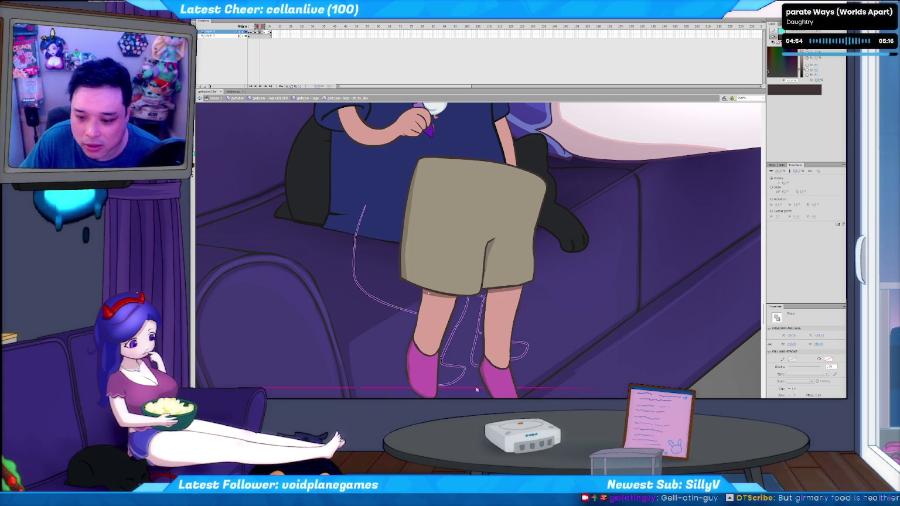
left_click(540, 326)
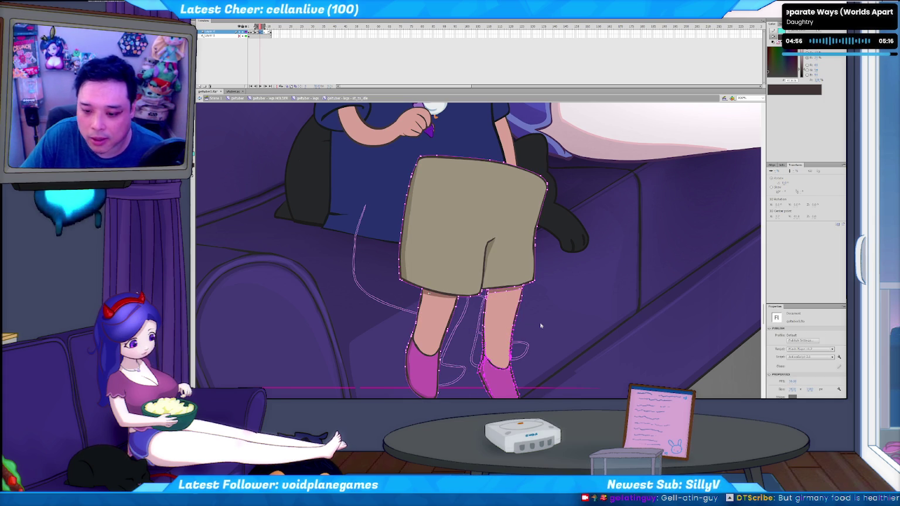
left_click_drag(467, 397, 554, 307)
left_click(532, 304)
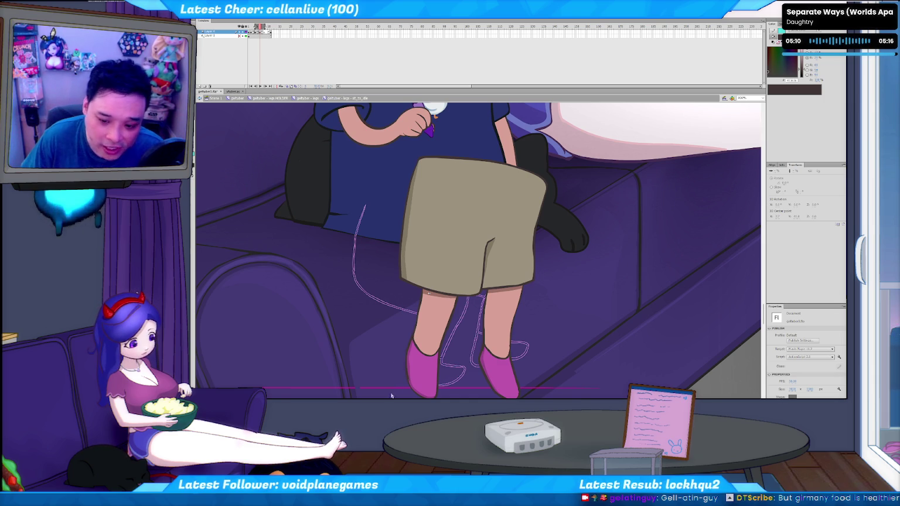
left_click_drag(382, 399, 458, 322)
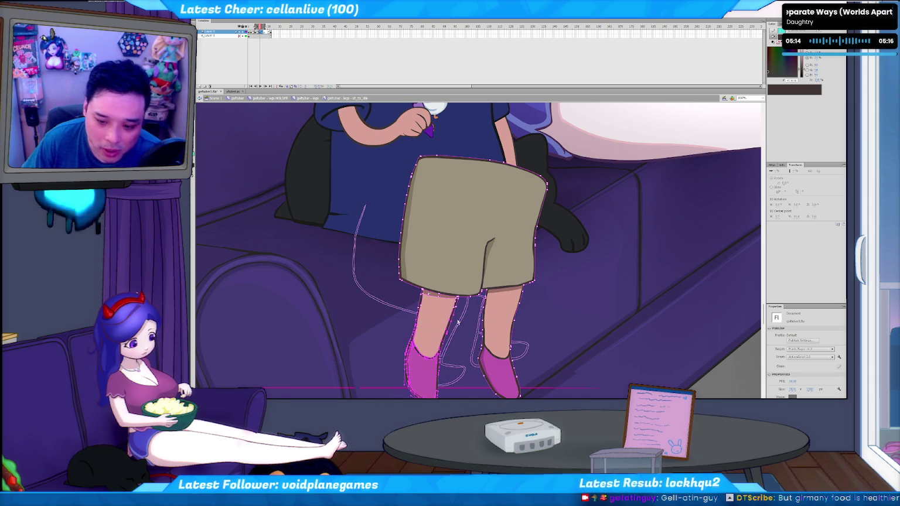
left_click(455, 335)
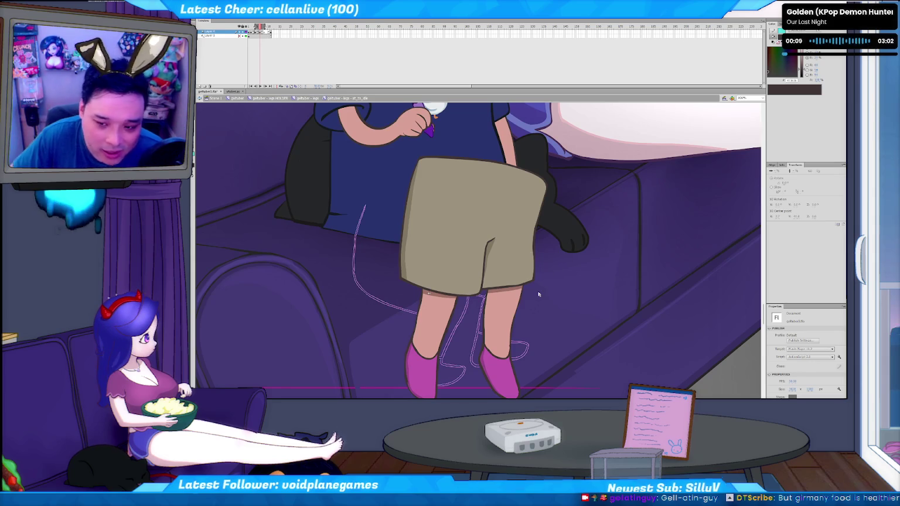
Sketch two thin brush strokes near the legs, then peek at the neighbouring frames.
key("b")
left_click_drag(597, 260, 588, 391)
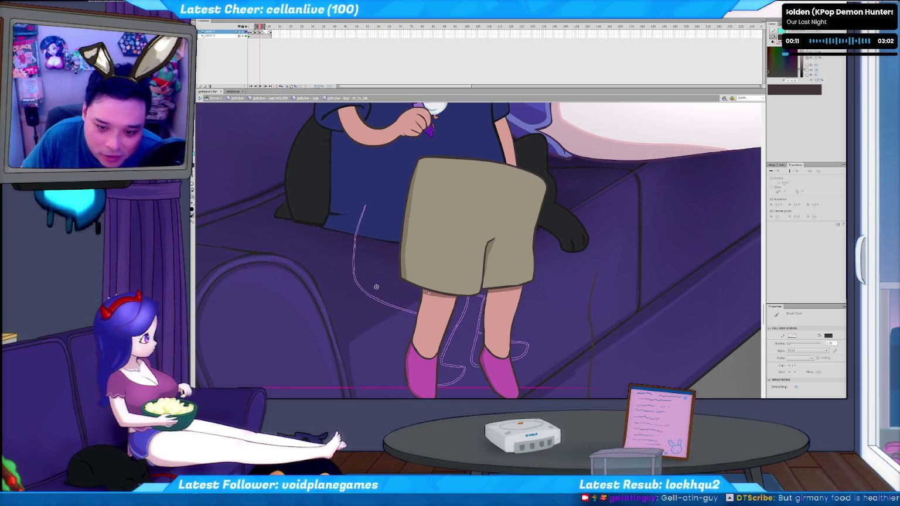
left_click_drag(247, 350, 281, 374)
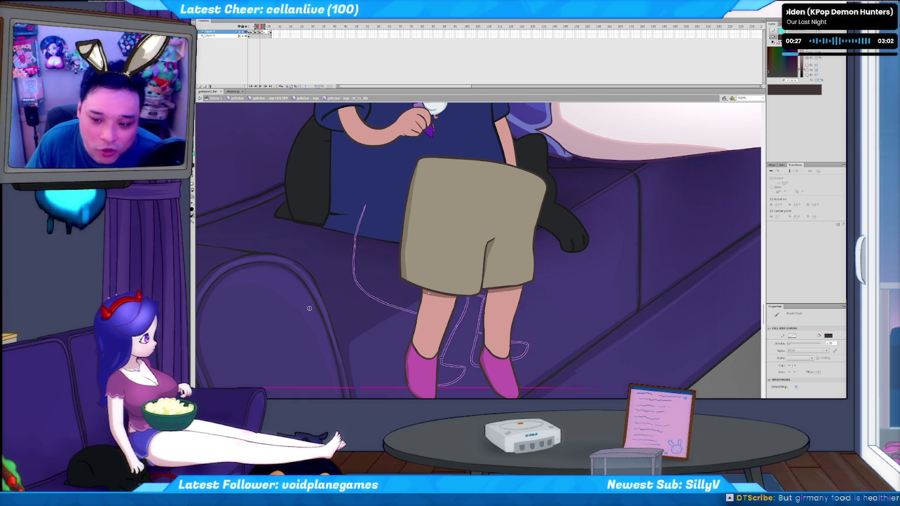
key("period")
key("comma")
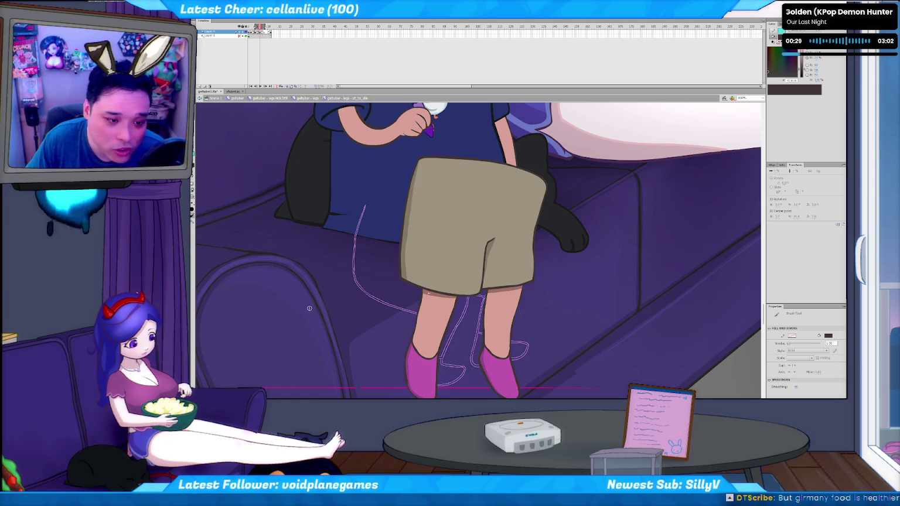
key("comma")
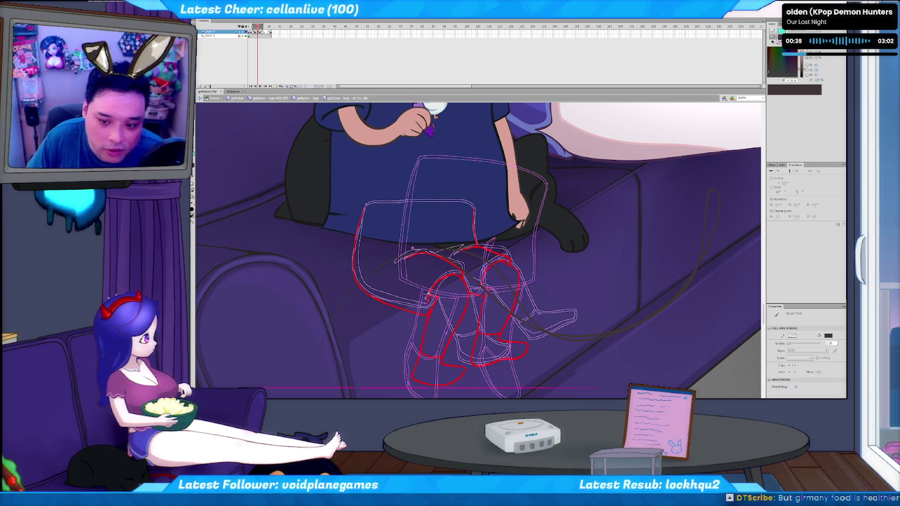
Switch the brush to red and sketch strokes along the seat's left edge, undoing the misfires.
key("ctrl+z")
left_click(779, 59)
left_click_drag(313, 383, 426, 302)
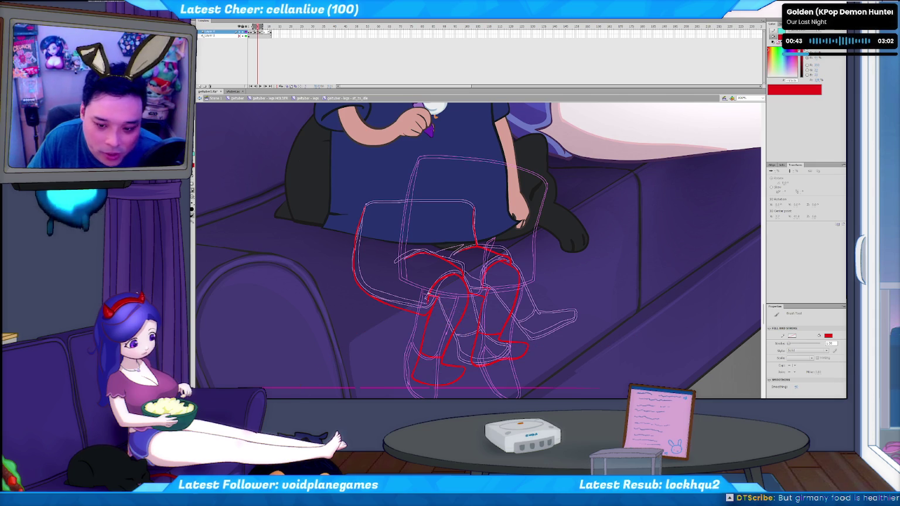
left_click_drag(295, 397, 737, 287)
key("ctrl+z")
left_click_drag(292, 377, 760, 233)
key("ctrl+z")
left_click_drag(359, 216, 417, 313)
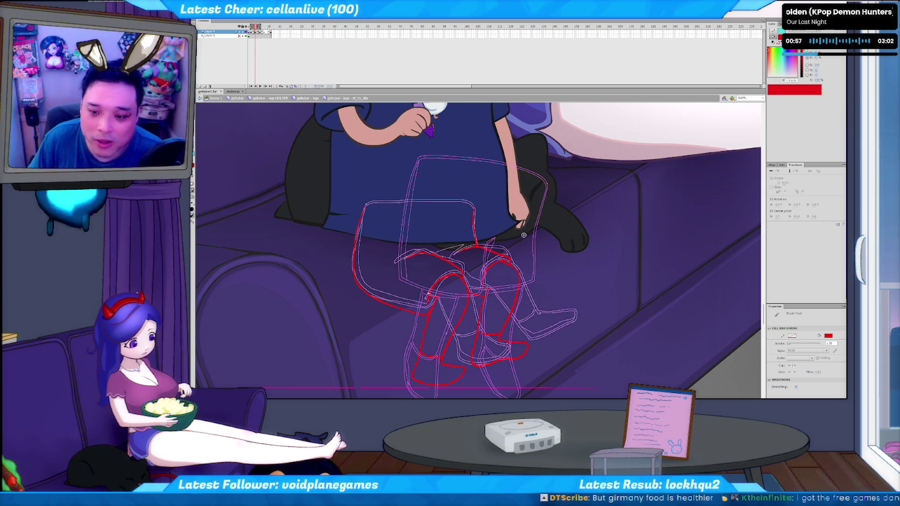
key("period")
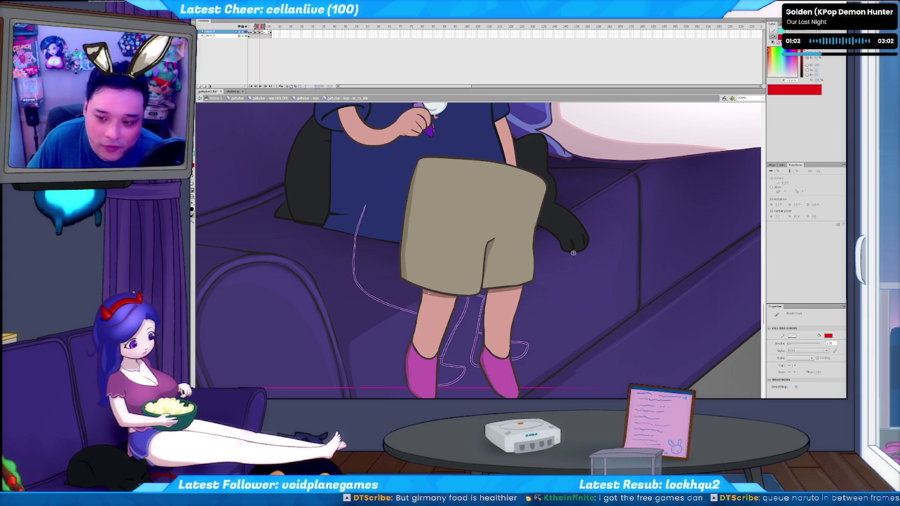
Undo the two stray red marks on the couch and switch to the Chrome window.
key("ctrl+z")
key("ctrl+z")
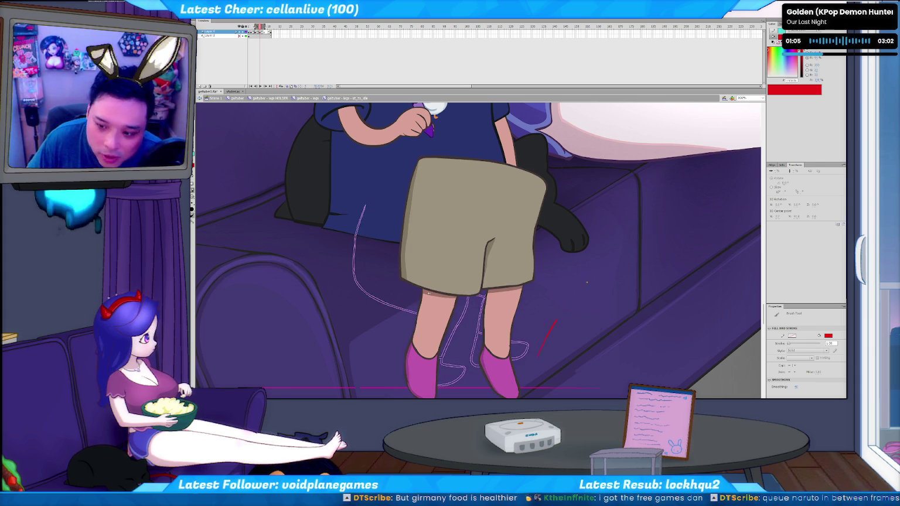
key("ctrl+z")
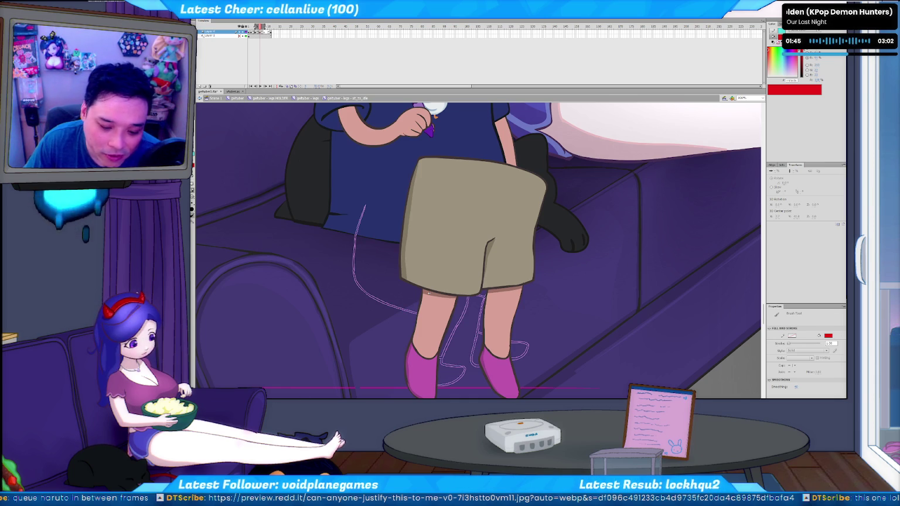
key("alt+Tab")
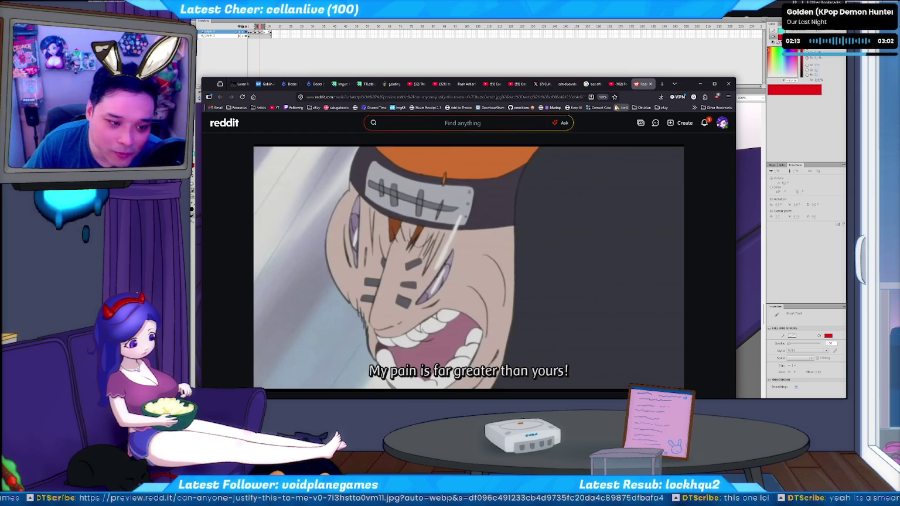
Close the Reddit tab in Chrome and switch back to Flash.
left_click(649, 84)
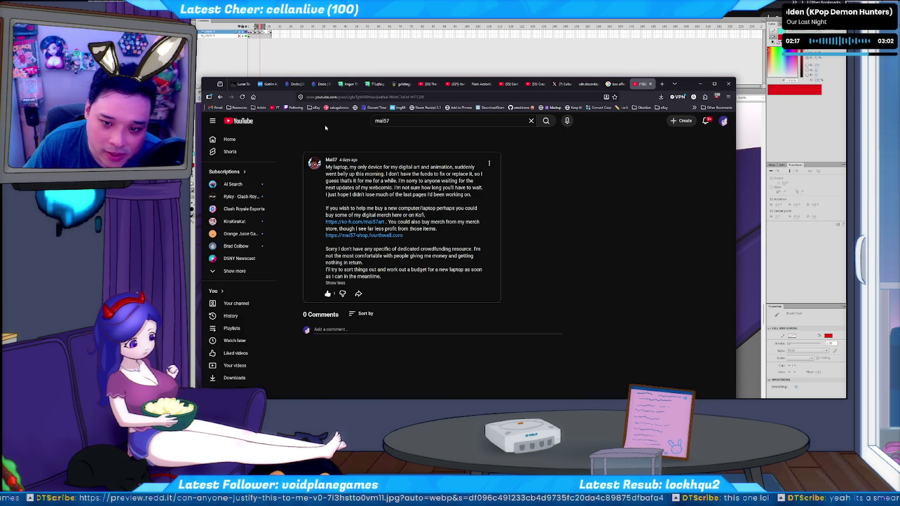
key("alt+Tab")
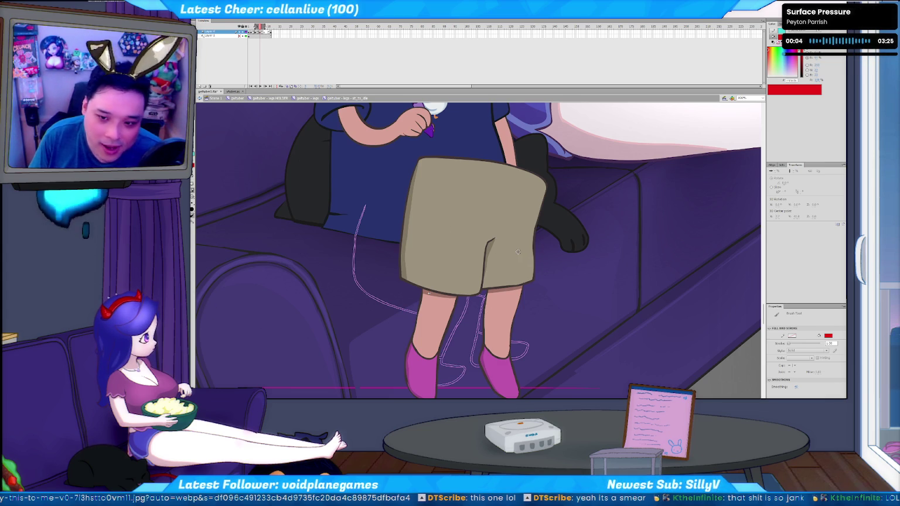
Flip between neighbouring frames and play the animation to check the leg motion.
key("period")
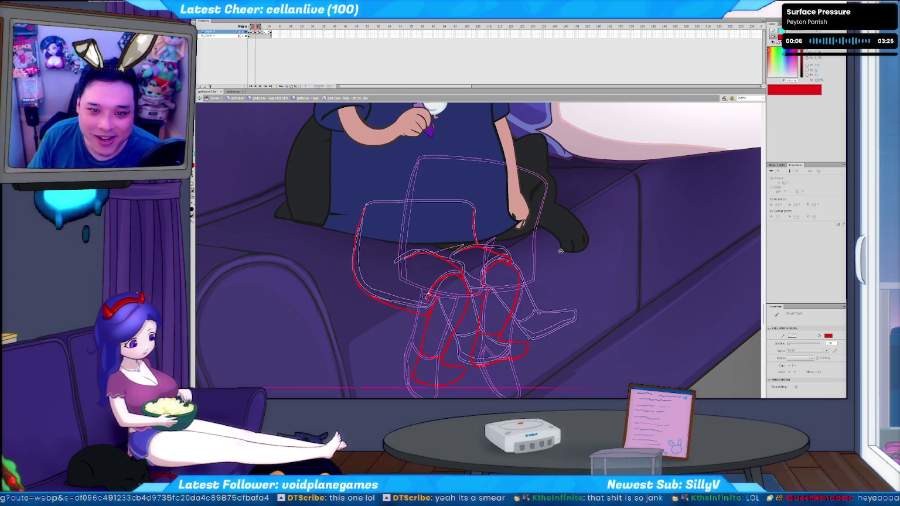
key("period")
key("period")
key("comma")
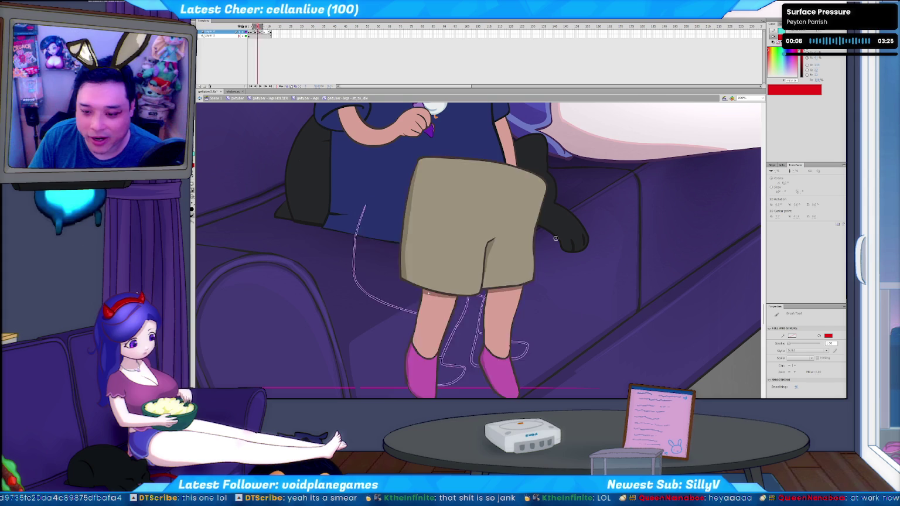
key("comma")
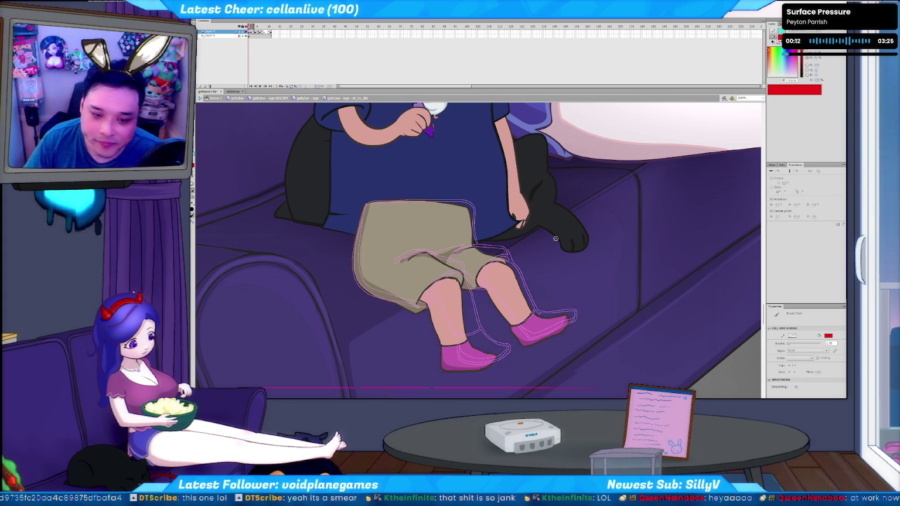
key("period")
key("comma")
key("period")
key("period")
key("period")
key("comma")
key("comma")
key("comma")
key("period")
key("period")
key("period")
key("comma")
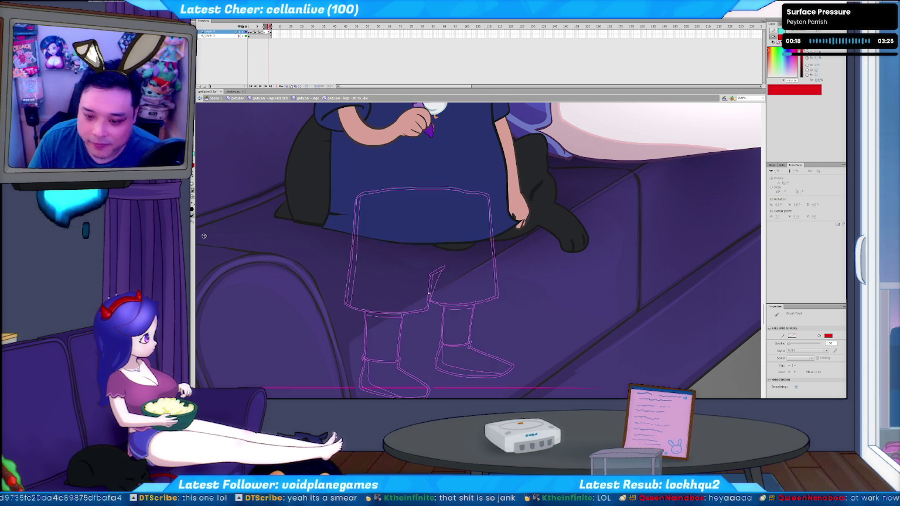
key("comma")
key("comma")
key("period")
key("period")
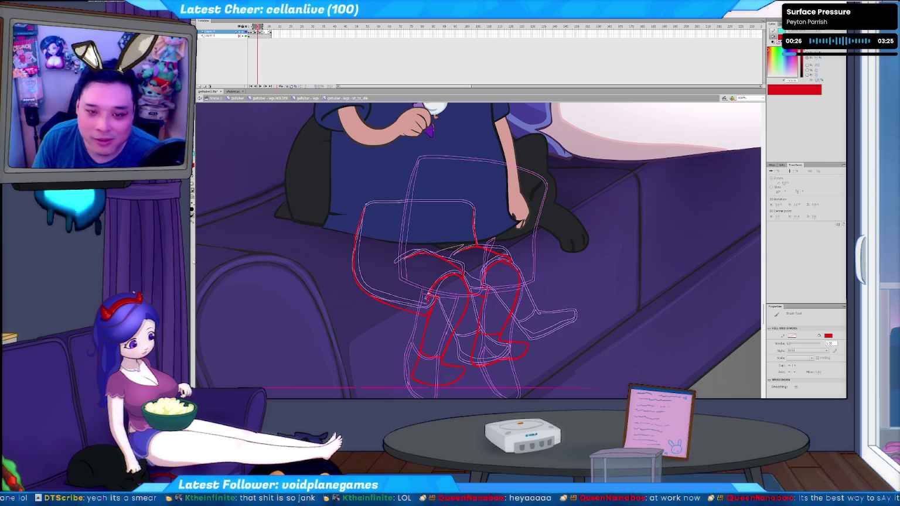
key("Return")
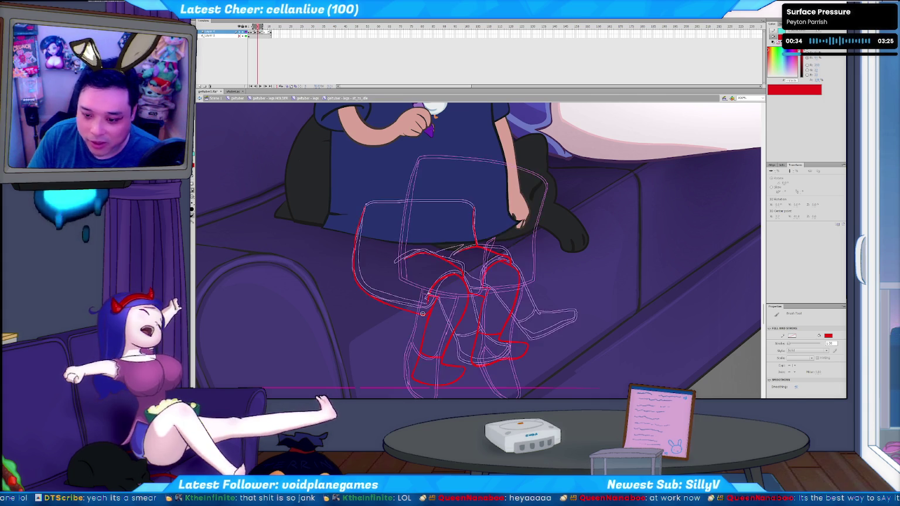
Pick the skin tone as fill colour and select, then deselect, the thin skin-coloured sliver.
key("i")
left_click(503, 342)
key("b")
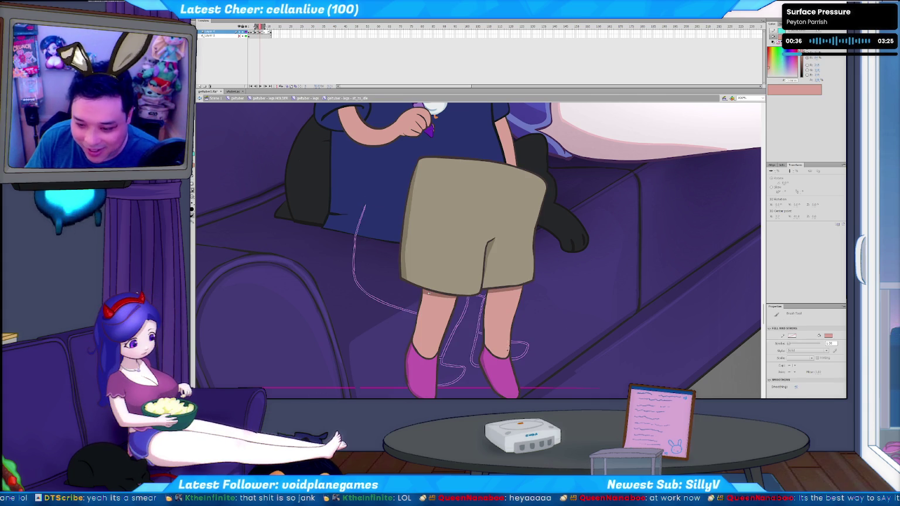
key("v")
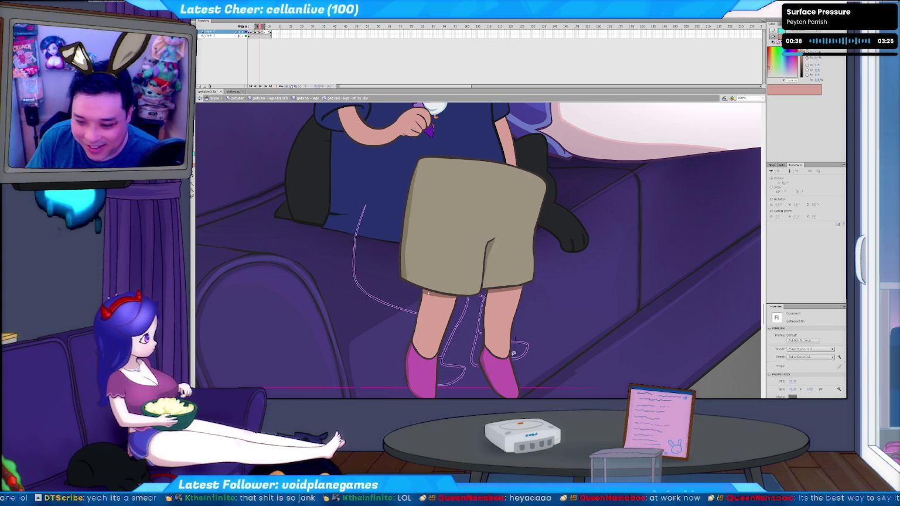
left_click(507, 331)
left_click(533, 329)
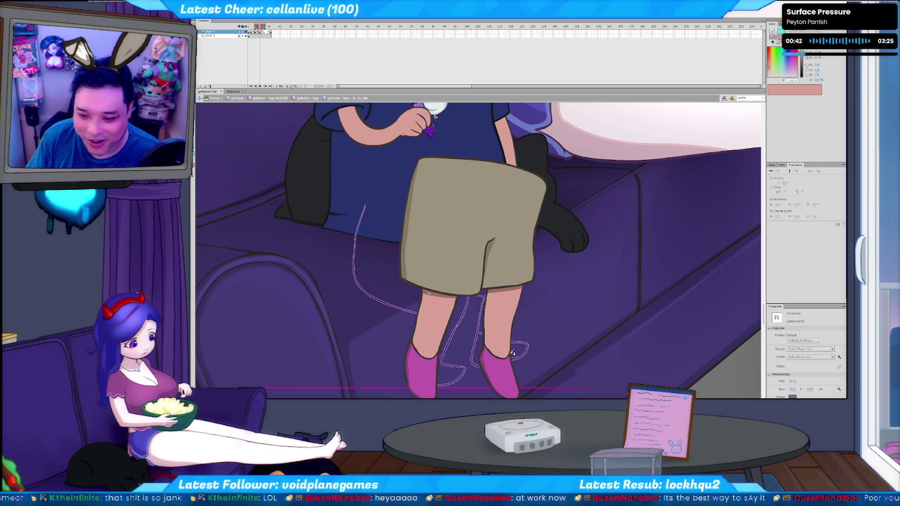
Return to the outline sketch frame with the Brush and draw a faint stroke down the legs.
key("b")
key("comma")
key("period")
key("comma")
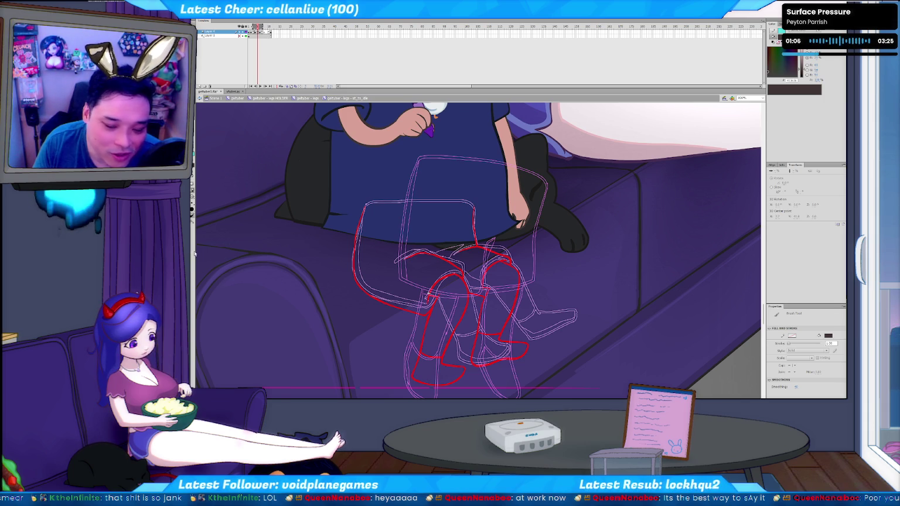
left_click_drag(342, 198, 332, 296)
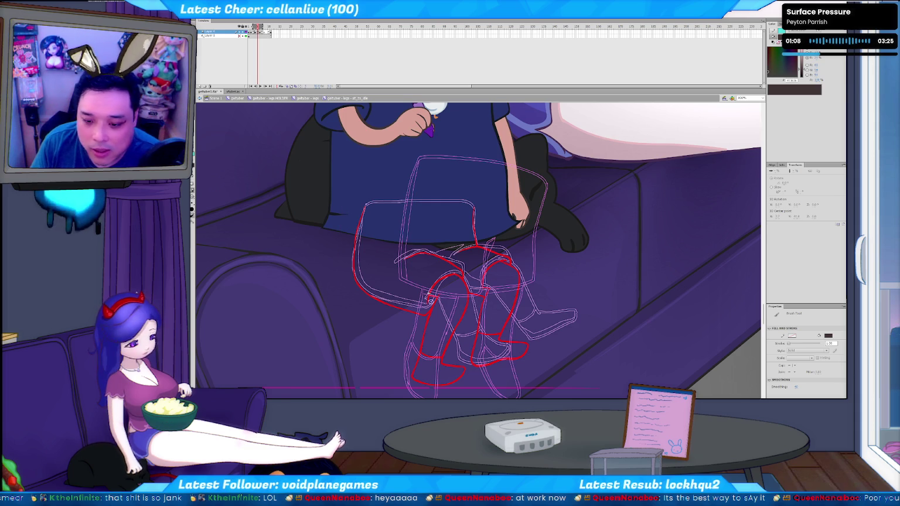
Set the brush colour to red and draw a vertical line left of the legs.
left_click(431, 314)
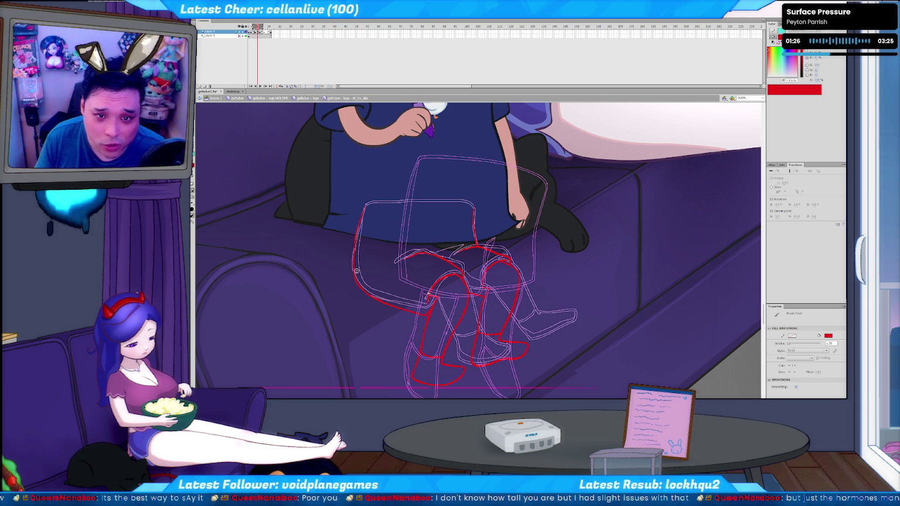
left_click_drag(261, 27, 256, 27)
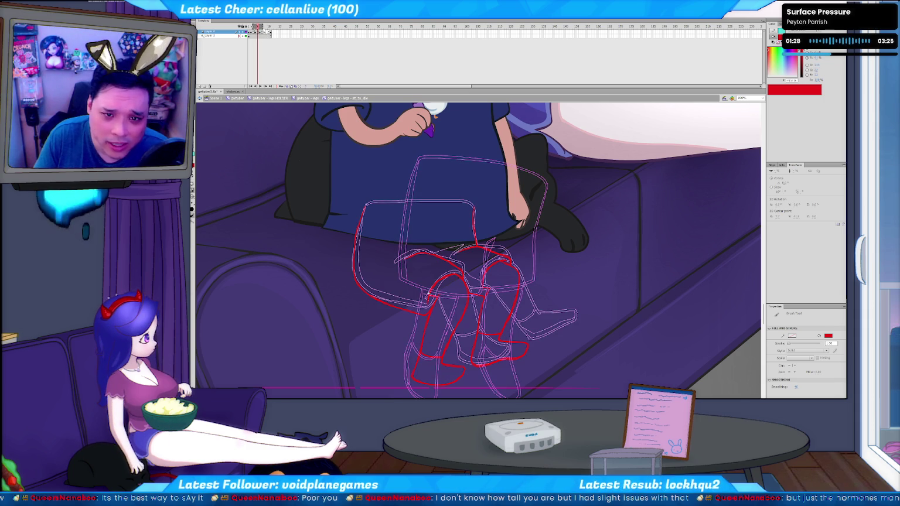
left_click(307, 72)
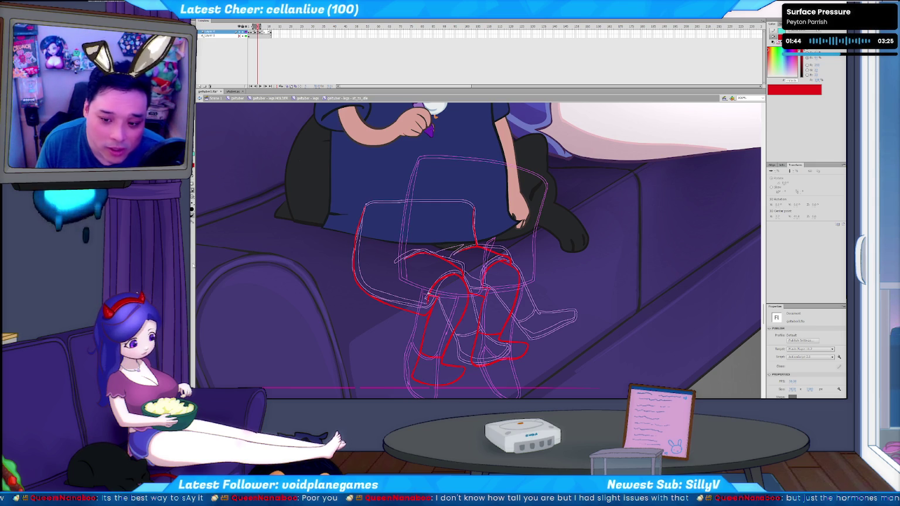
key("b")
left_click_drag(324, 249, 320, 307)
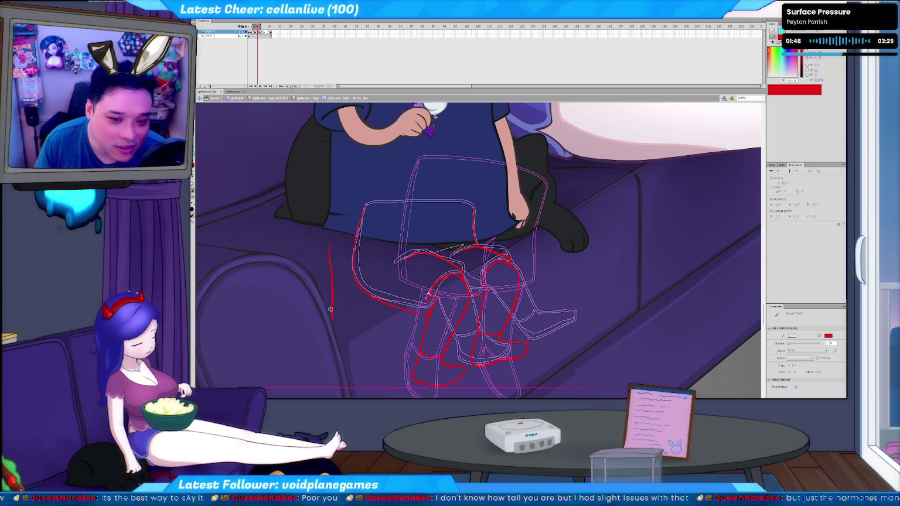
Compare the sketch against the coloured shorts frame, then open the MY STREAM folder in File Explorer.
key("Return")
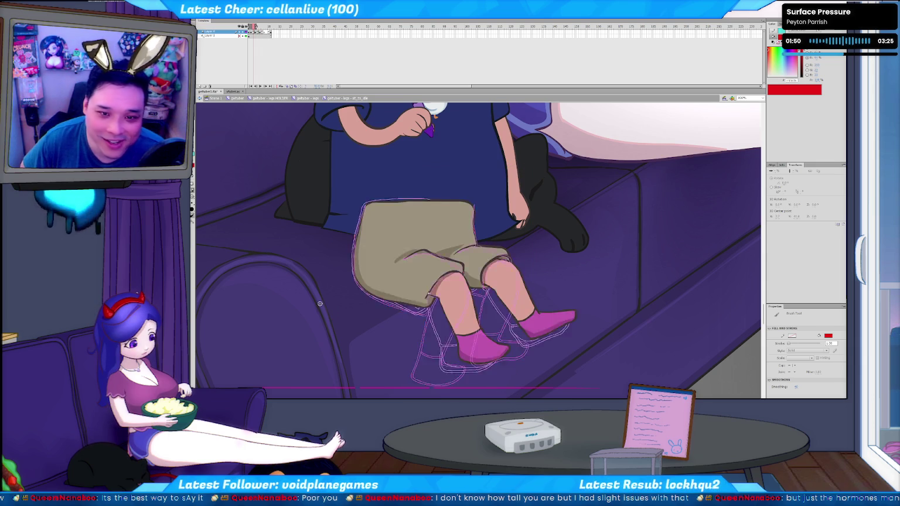
key("period")
key("comma")
key("period")
key("comma")
key("period")
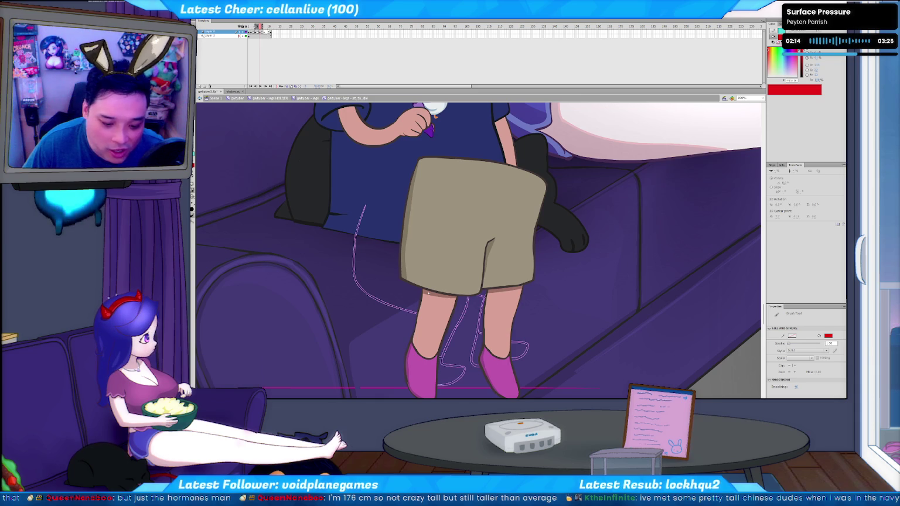
key("super+e")
left_click(326, 55)
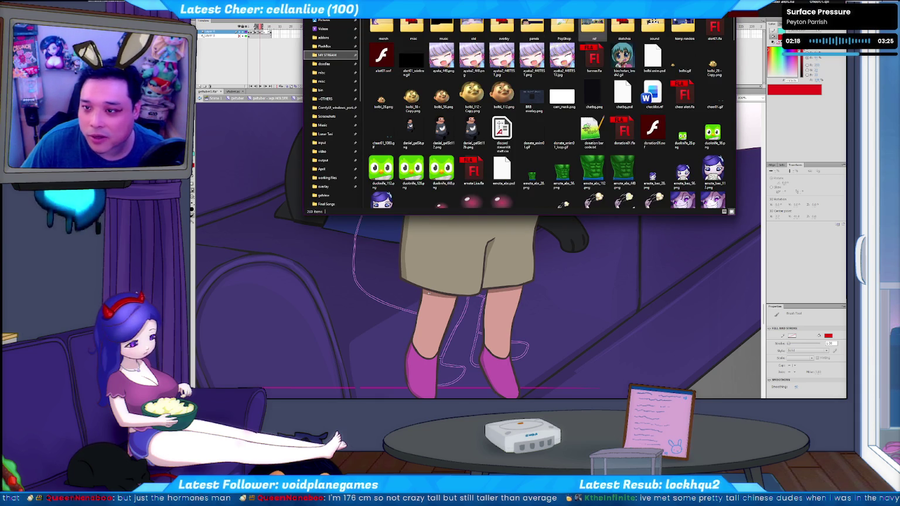
Browse from the April folder back through the image folders and open the JPG of two people.
left_click(321, 169)
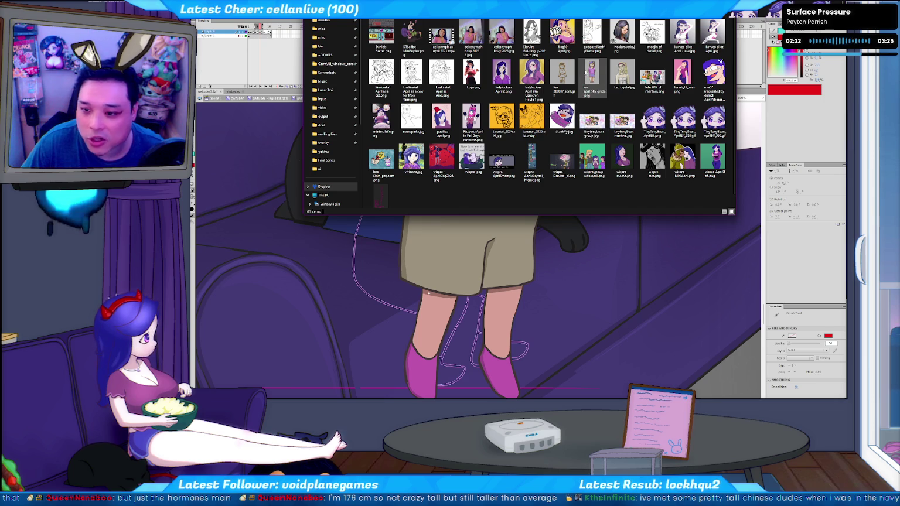
mouse_move(527, 10)
left_mouse_down()
mouse_move(440, 41)
mouse_move(478, 20)
left_mouse_up()
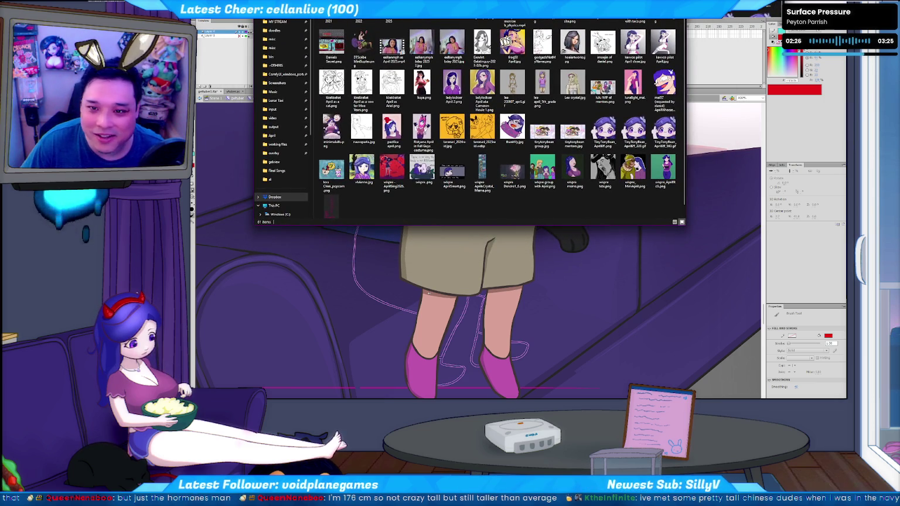
key("alt+Left")
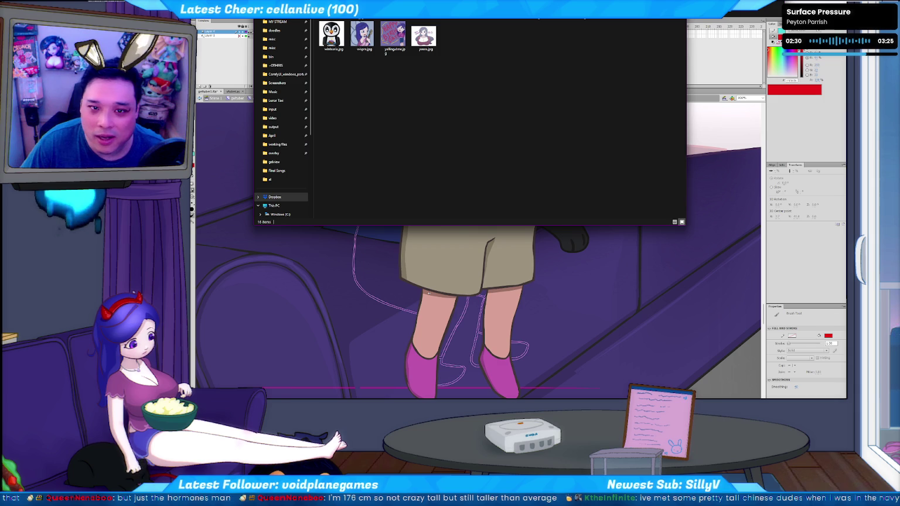
key("alt+Left")
key("alt+Left")
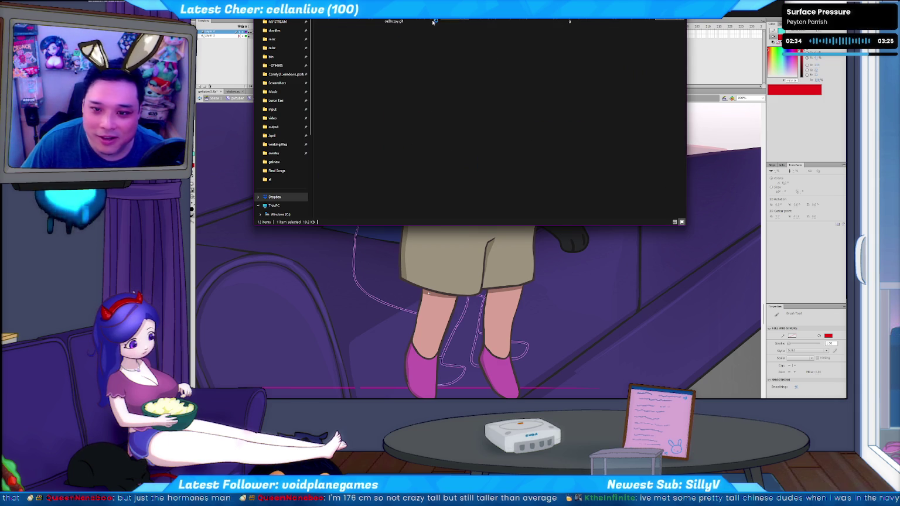
double_click(572, 181)
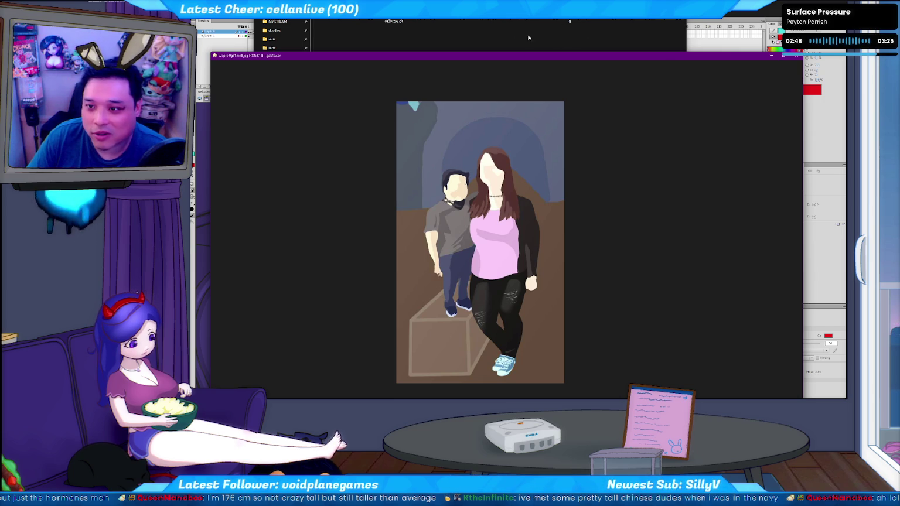
Switch between the image viewer and File Explorer, ending back in Explorer.
left_click(801, 58)
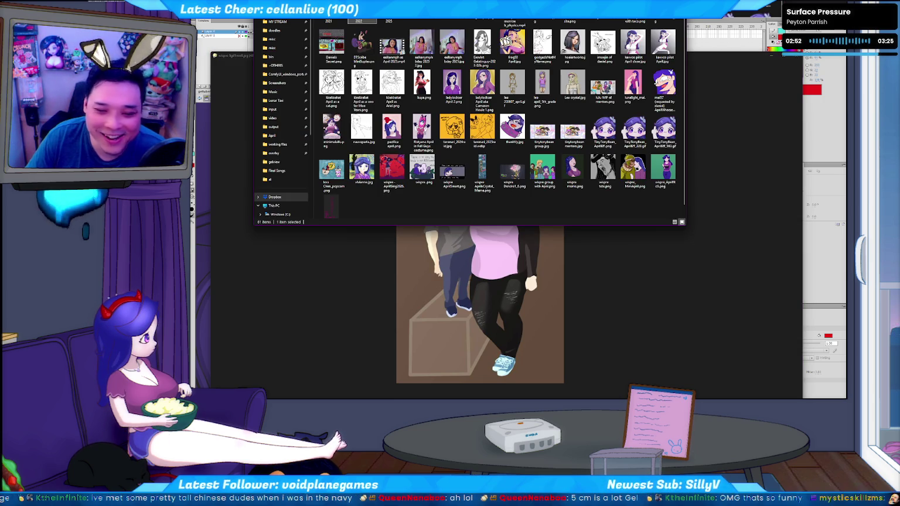
left_click(619, 287)
scroll(423, 318, "up", 1)
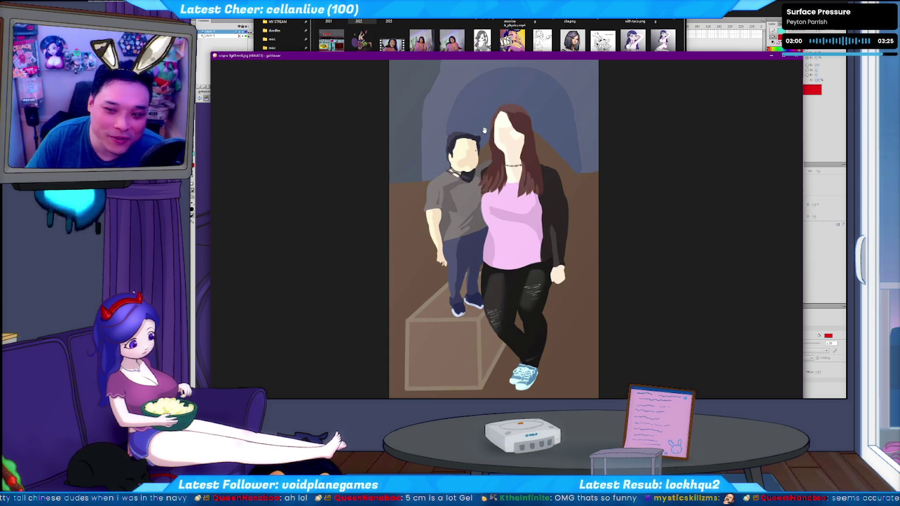
key("alt+Tab")
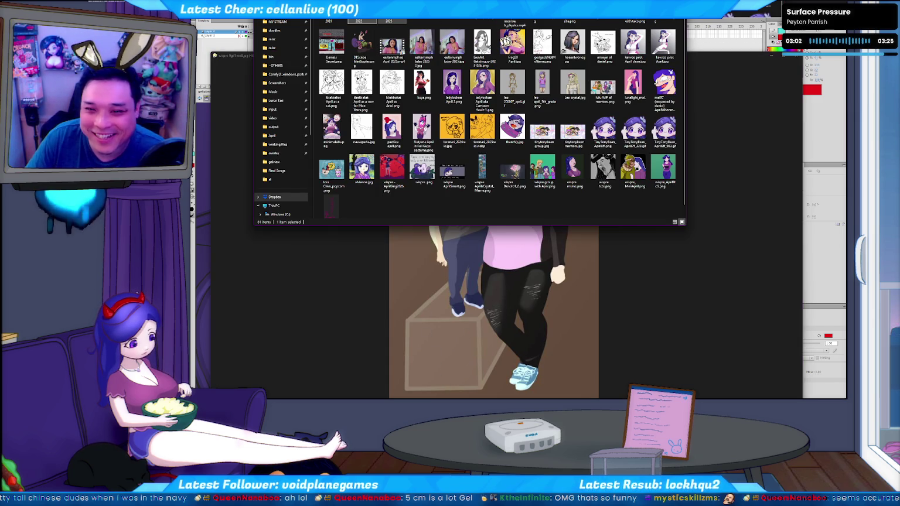
Peek into the ten-item and three-item subfolders, then select the comic thumbnail in the main folder.
key("Return")
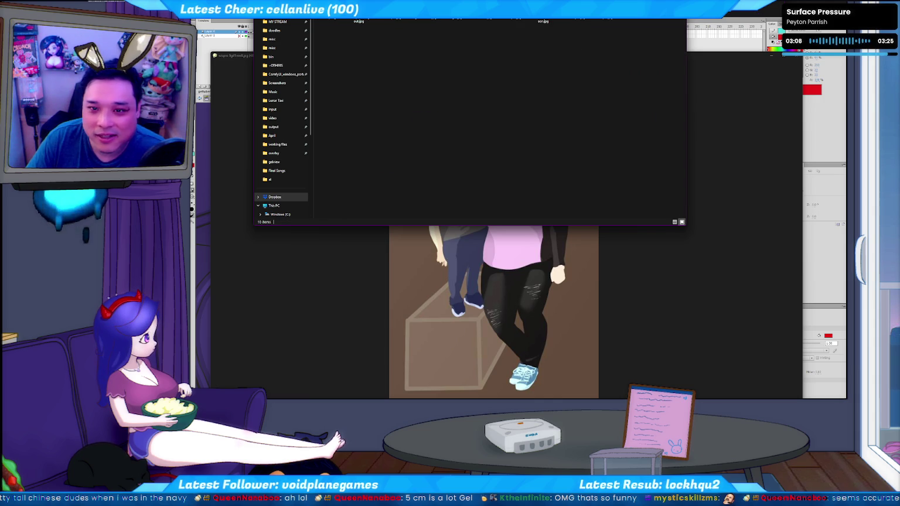
key("alt+Left")
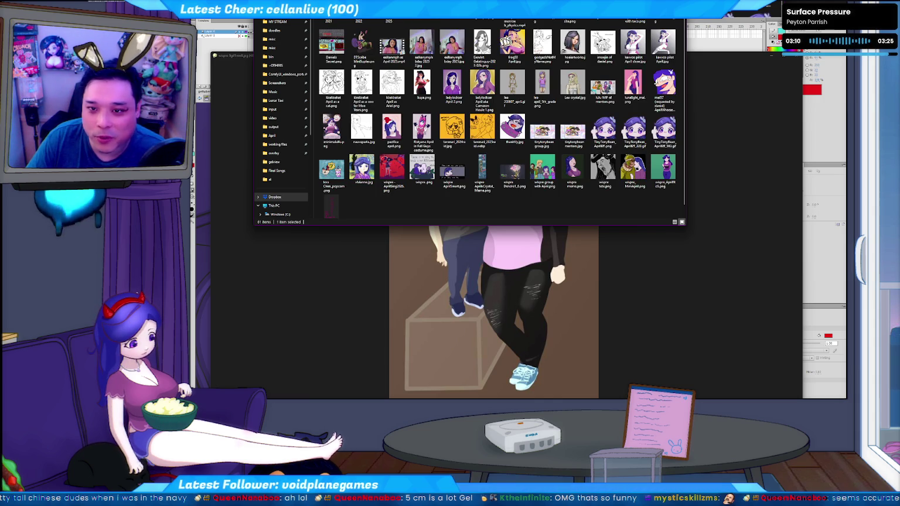
key("Return")
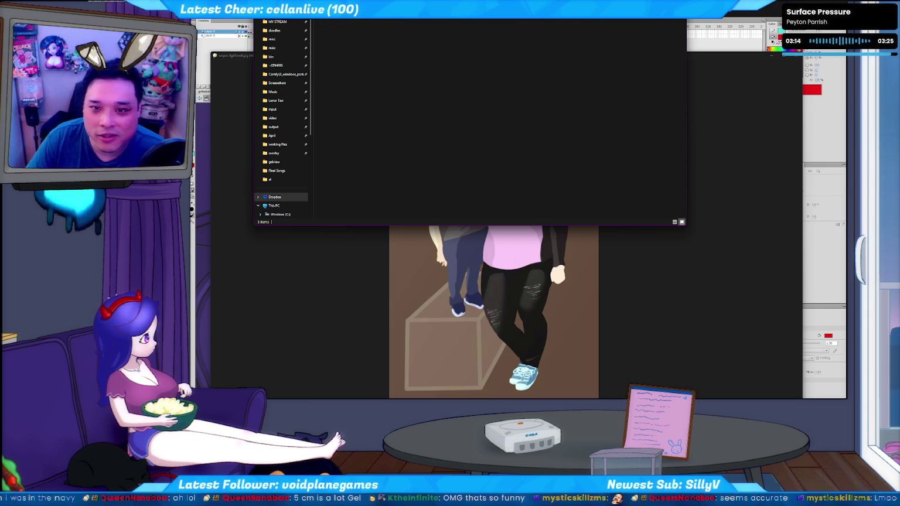
key("alt+Left")
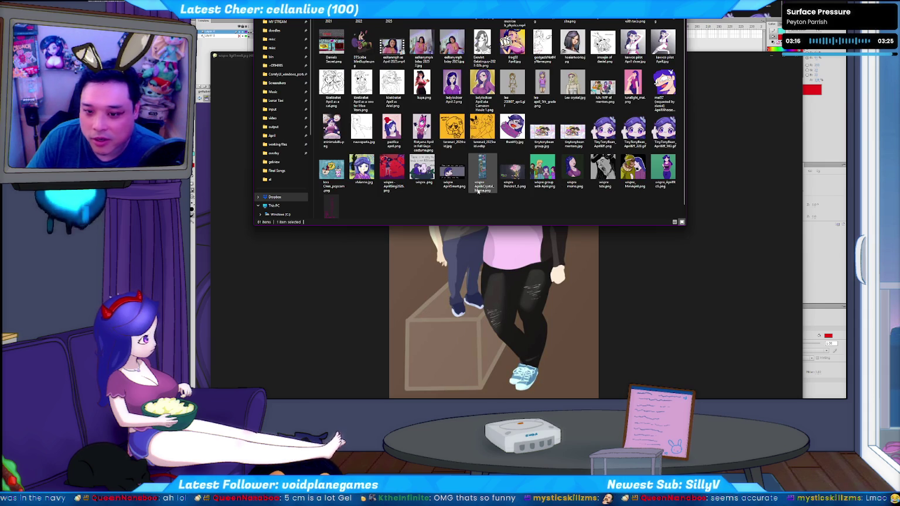
scroll(586, 204, "down", 1)
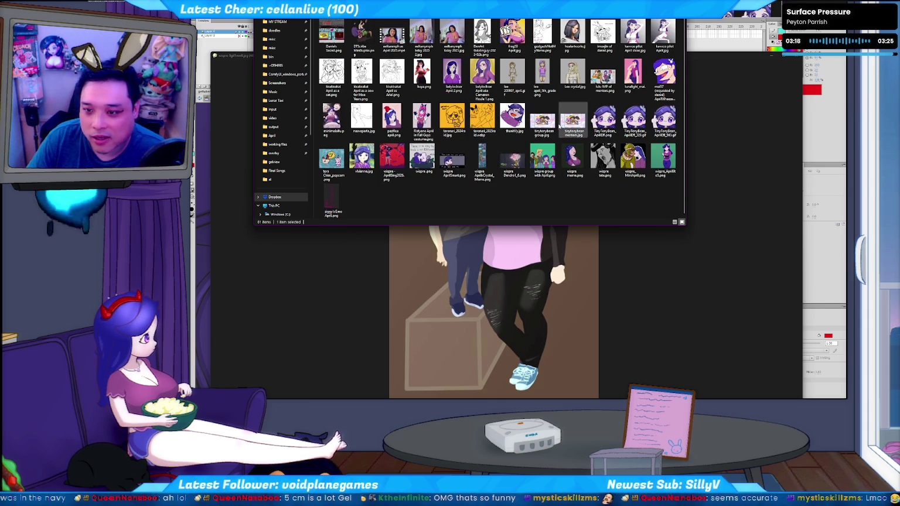
mouse_move(633, 168)
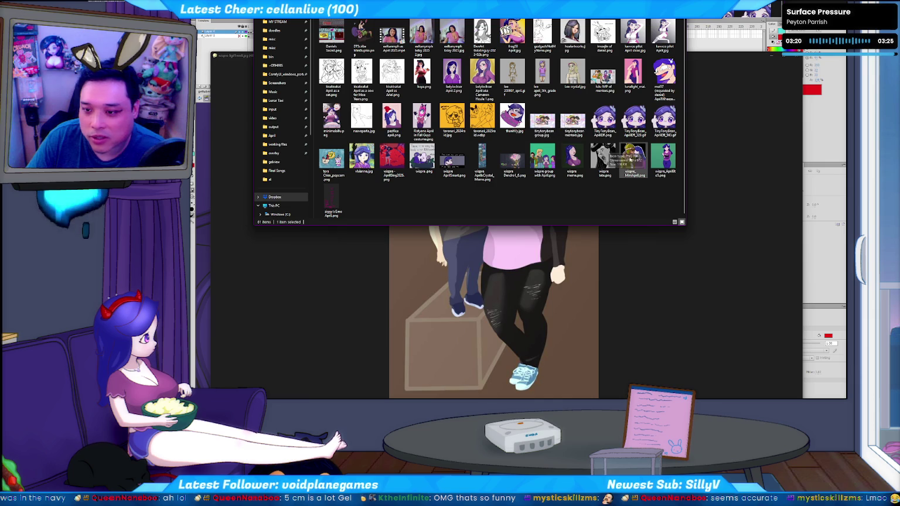
scroll(645, 165, "up", 1)
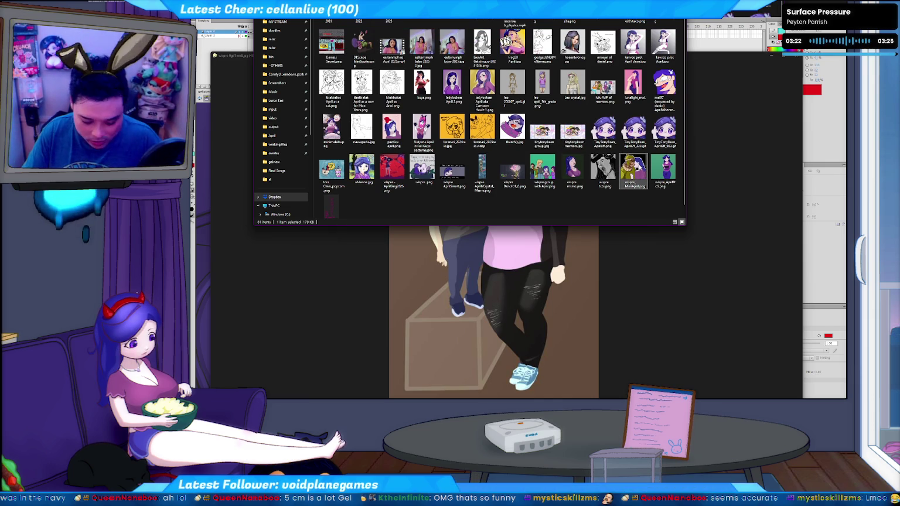
left_click(392, 171)
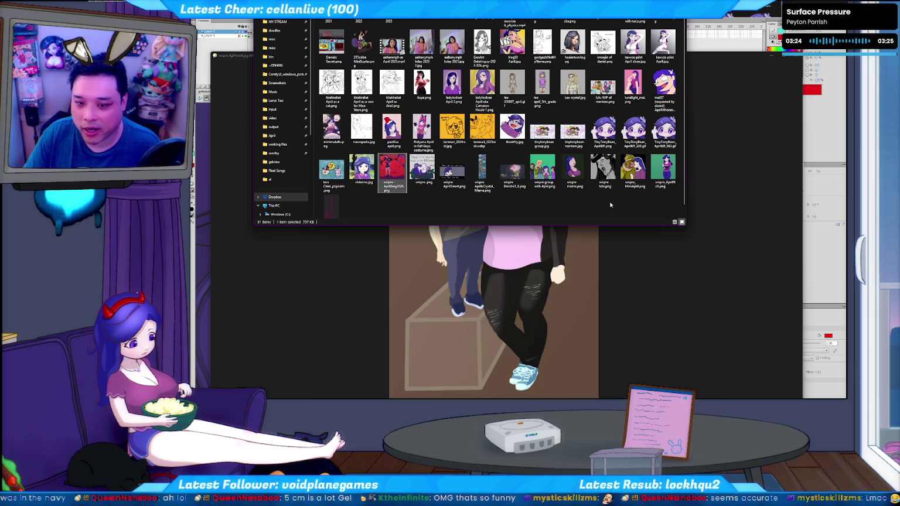
key("Right")
key("Right")
key("Right")
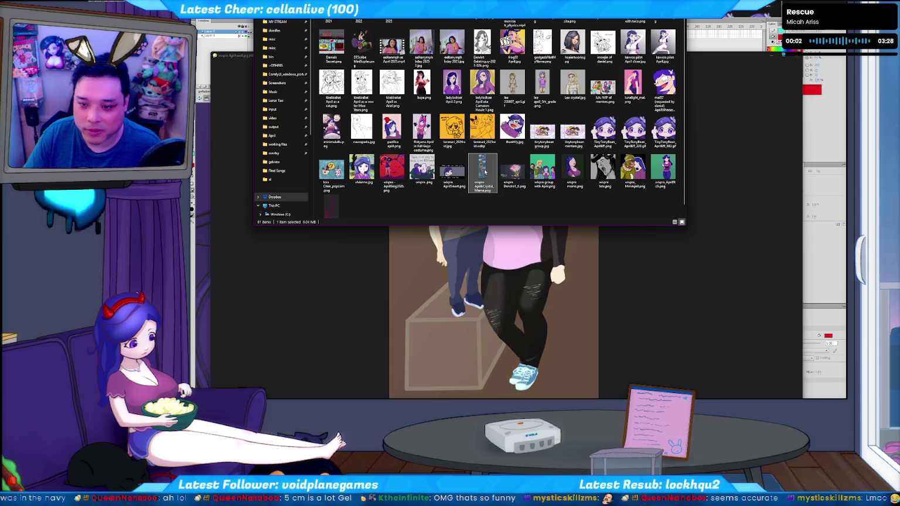
Open the WIGGLE comic PNG, zoom in, and pan from its top panel to the IF CHAT TYPES panel.
double_click(485, 169)
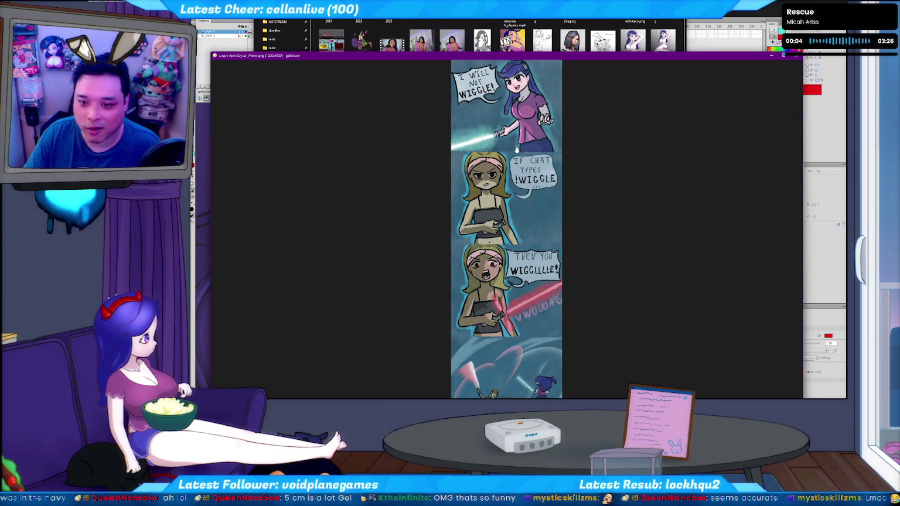
scroll(517, 150, "up", 2)
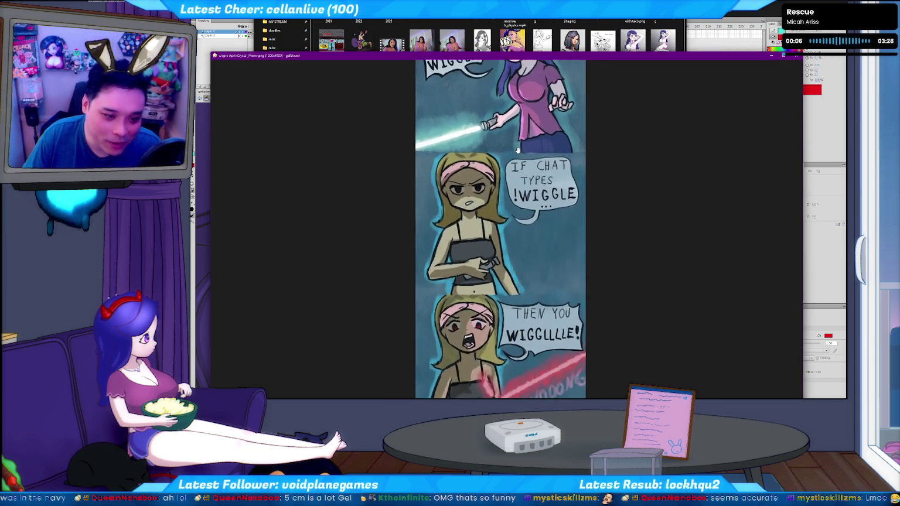
scroll(516, 150, "up", 1)
scroll(578, 141, "up", 1)
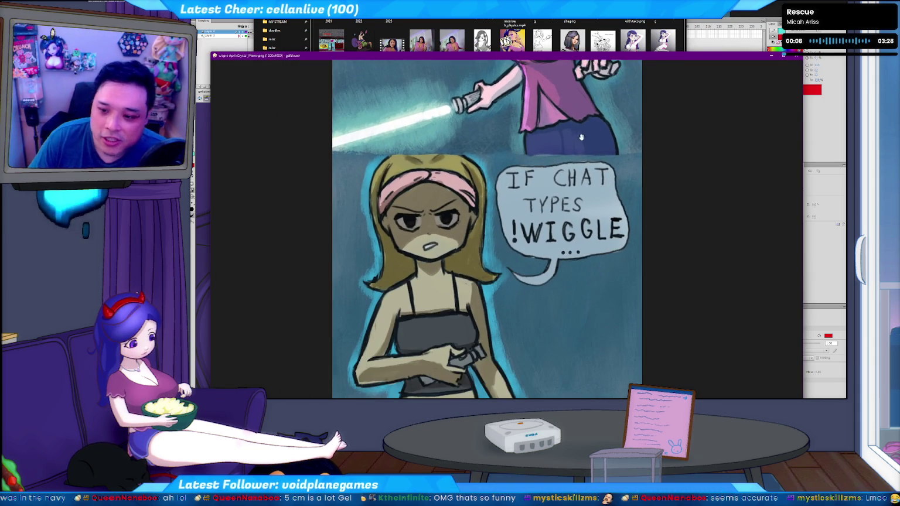
left_click_drag(578, 141, 598, 313)
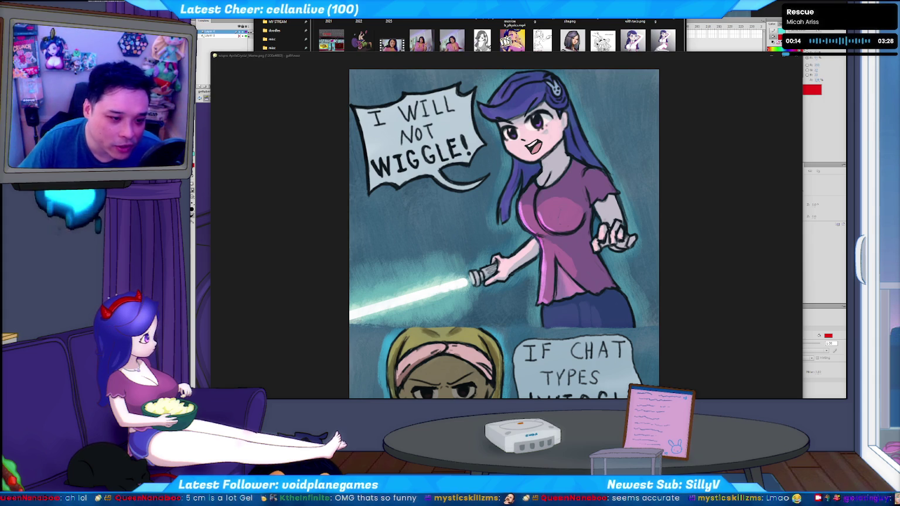
left_click_drag(288, 325, 513, 182)
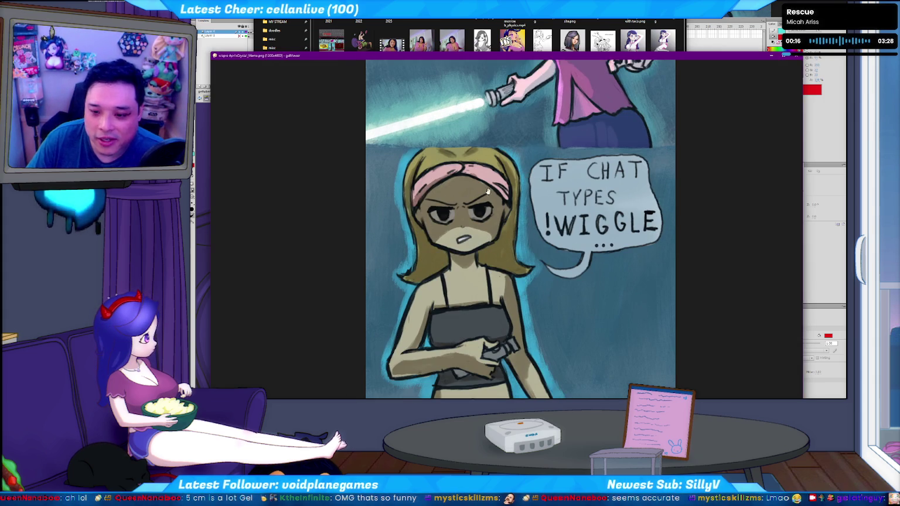
Scroll through the remaining comic panels, then go back to the four-image folder in Explorer.
scroll(614, 258, "down", 2)
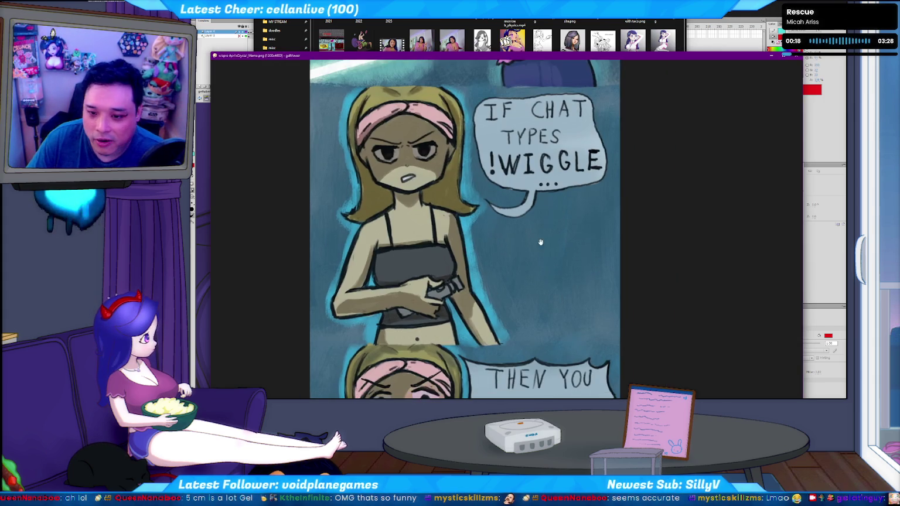
scroll(530, 230, "down", 2)
scroll(530, 230, "down", 2)
scroll(529, 222, "down", 1)
scroll(527, 211, "down", 2)
scroll(524, 203, "down", 1)
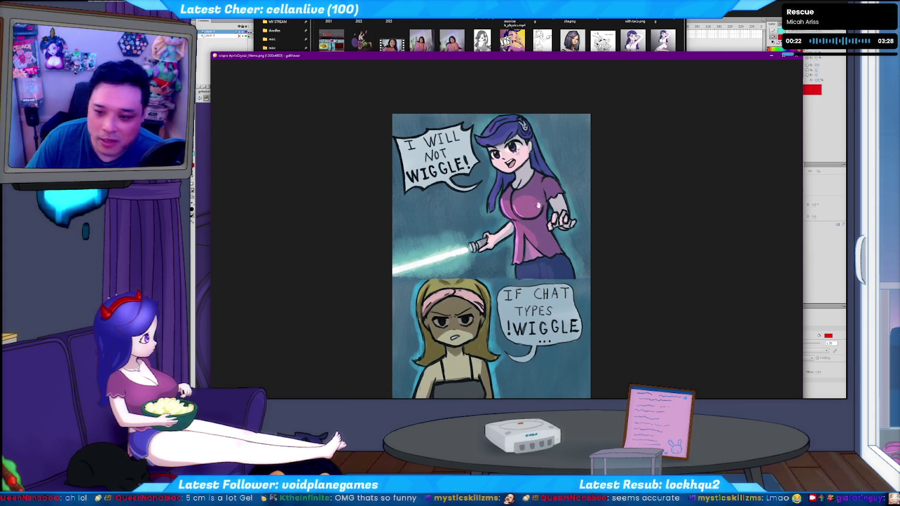
scroll(528, 200, "down", 1)
scroll(529, 200, "down", 2)
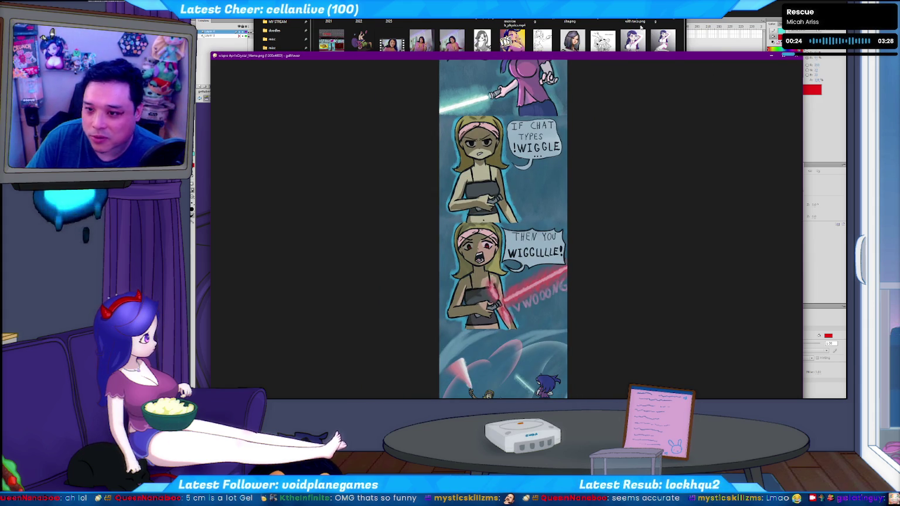
left_click(571, 22)
key("alt+Left")
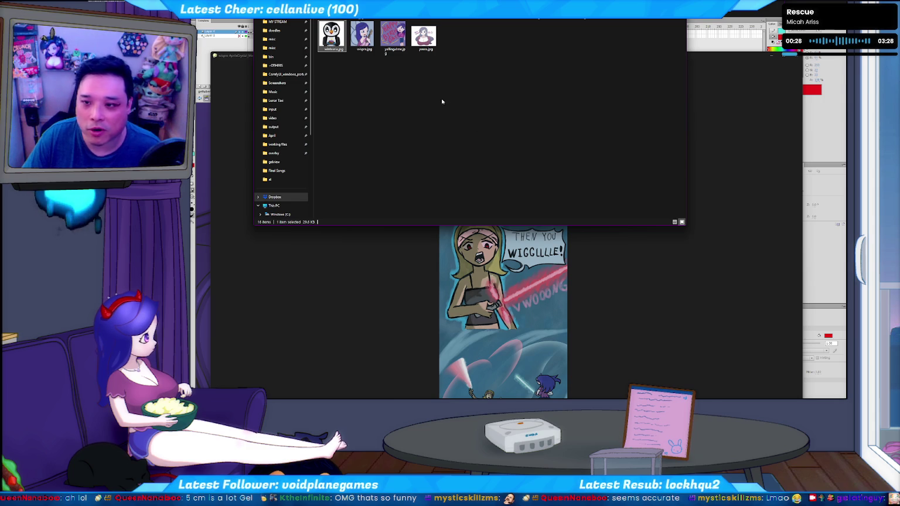
Browse the twelve-, ten- and three-item subfolders, then open the four-image folder.
key("Right")
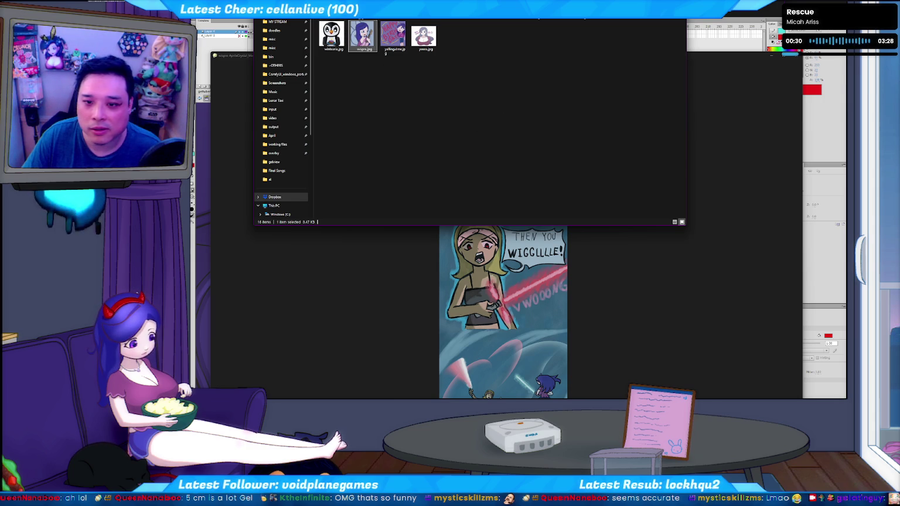
key("alt+Right")
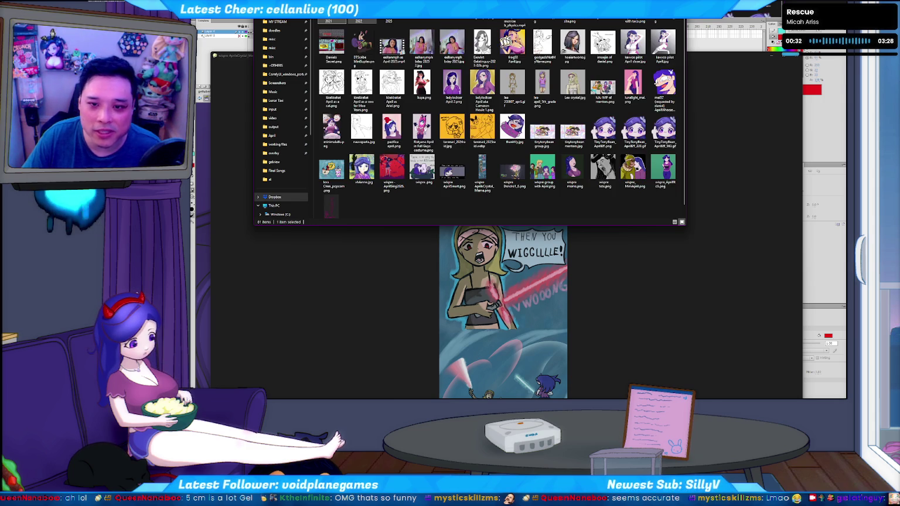
double_click(446, 70)
key("Right")
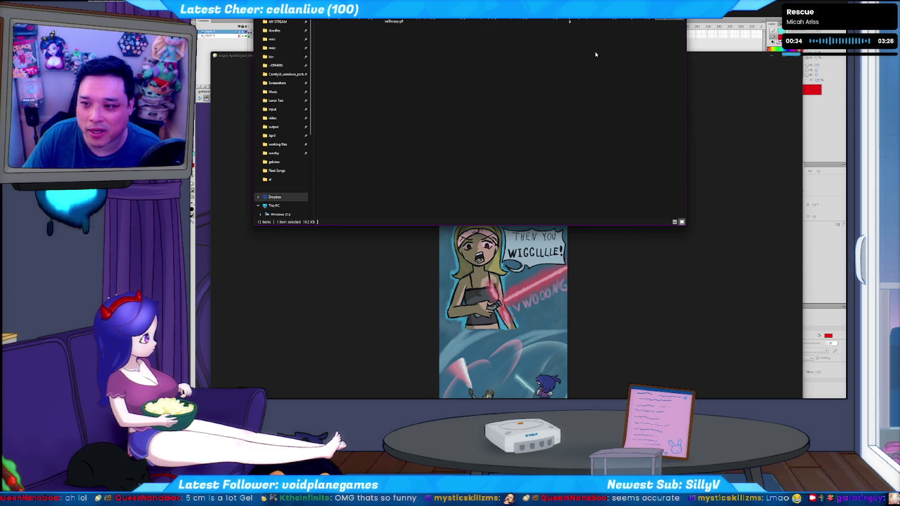
key("alt+Left")
key("alt+Left")
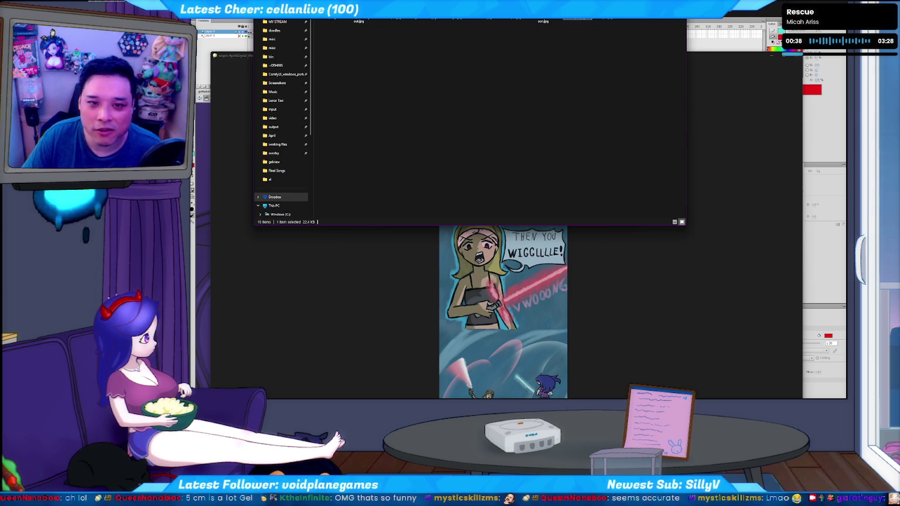
key("alt+Right")
double_click(506, 110)
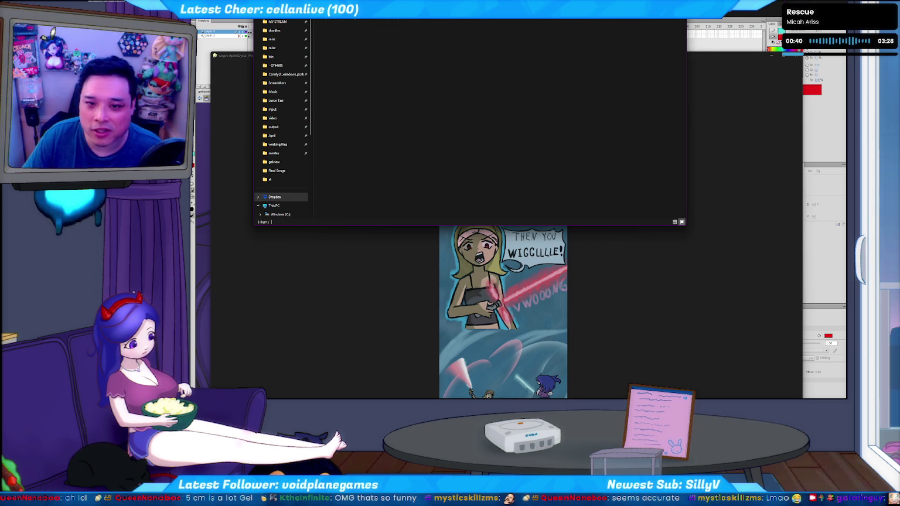
key("alt+Left")
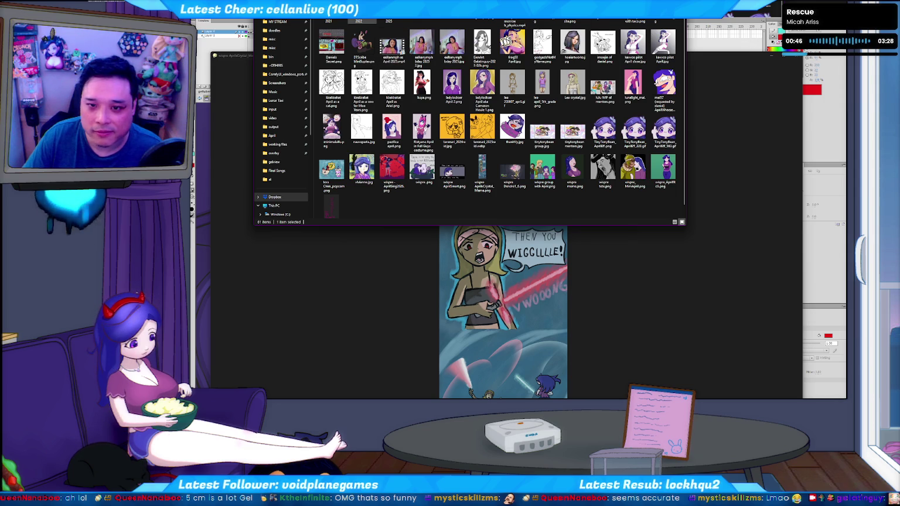
key("Return")
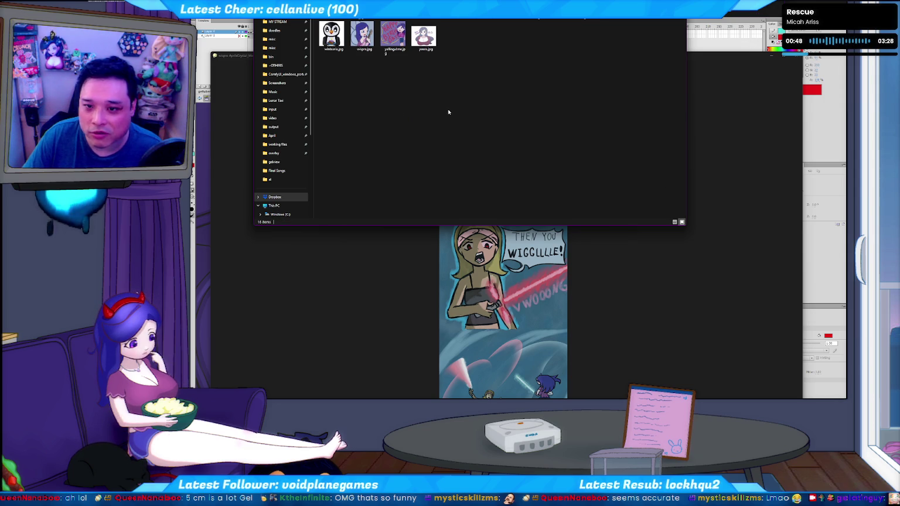
View the HAPPY BIRTHDAY GEL illustration zoomed in, close the viewer, and return to Flash.
left_click_drag(422, 38, 623, 350)
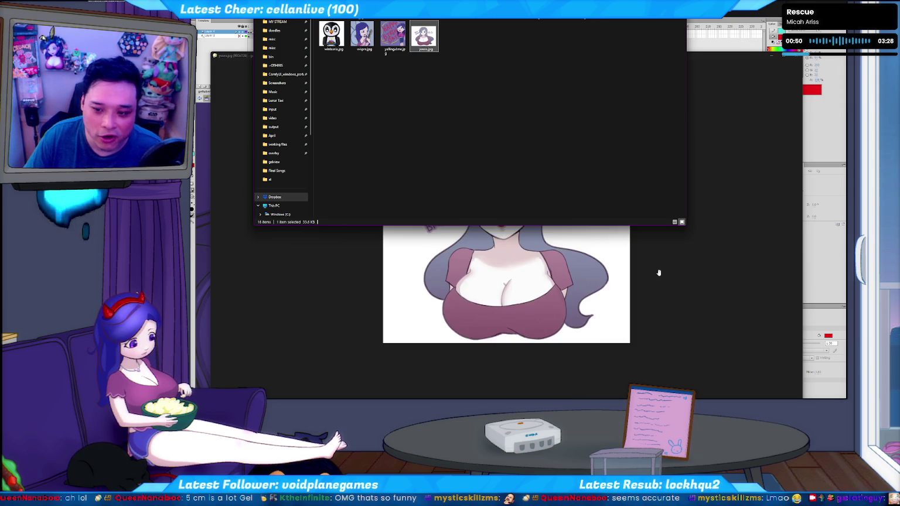
scroll(664, 269, "up", 2)
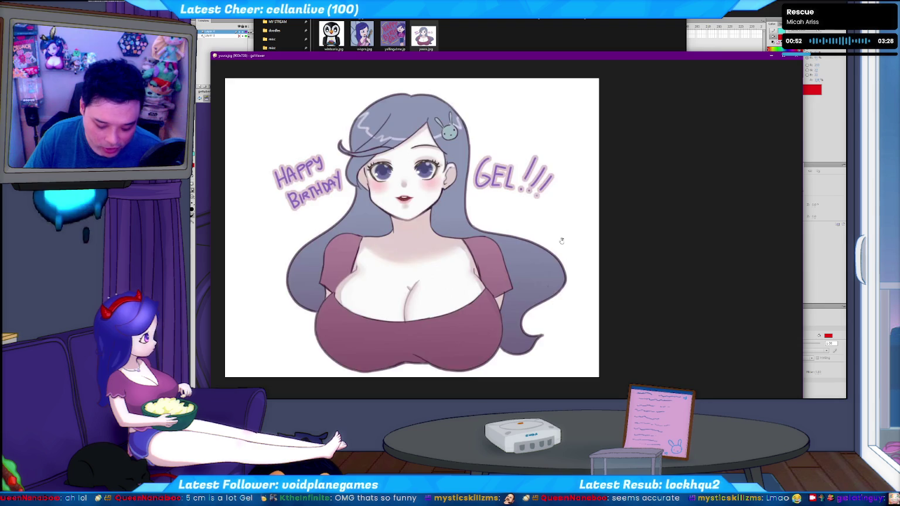
scroll(639, 243, "up", 1)
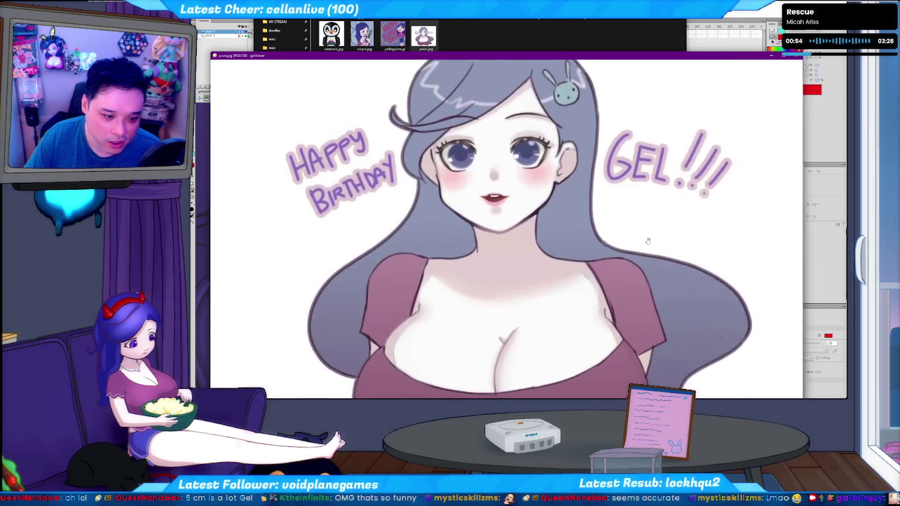
left_click_drag(647, 232, 591, 216)
scroll(597, 218, "down", 1)
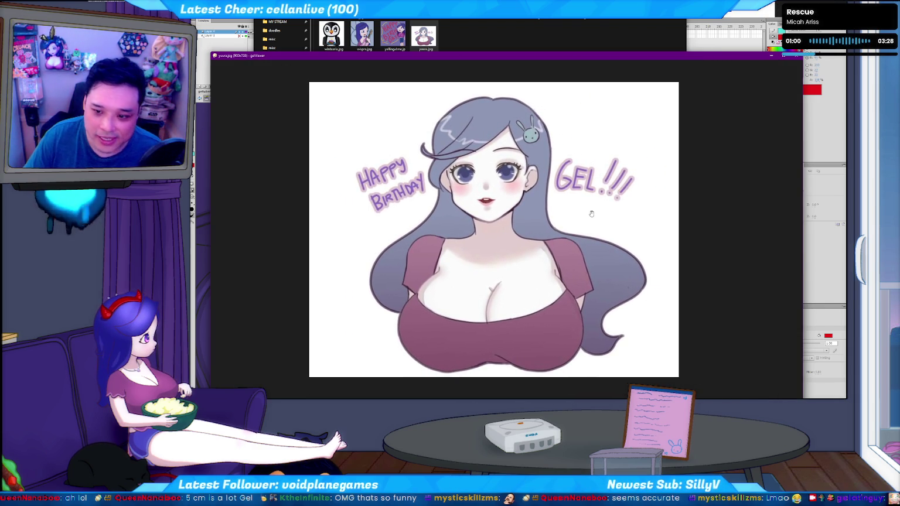
left_click(789, 59)
left_click(194, 239)
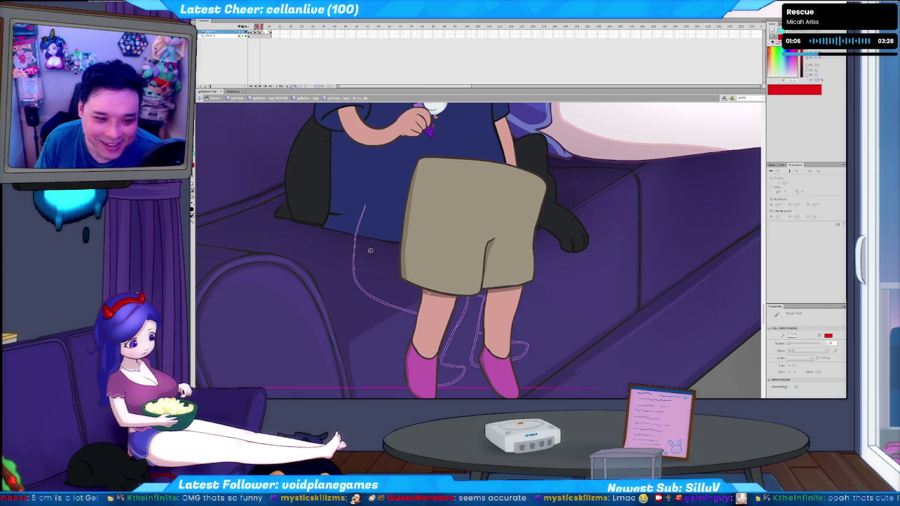
Step to the sketched leg frame, return to the finished shorts frame, and play the animation.
key("comma")
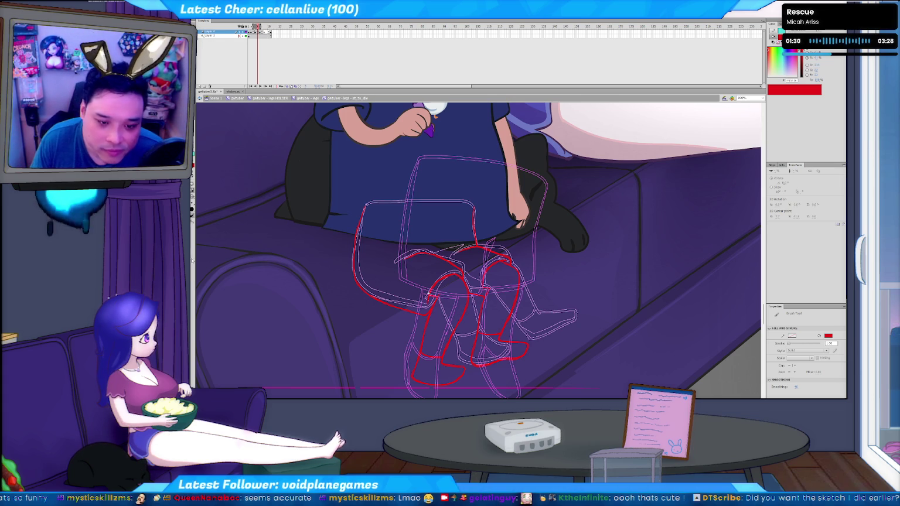
left_click(374, 61)
key("Return")
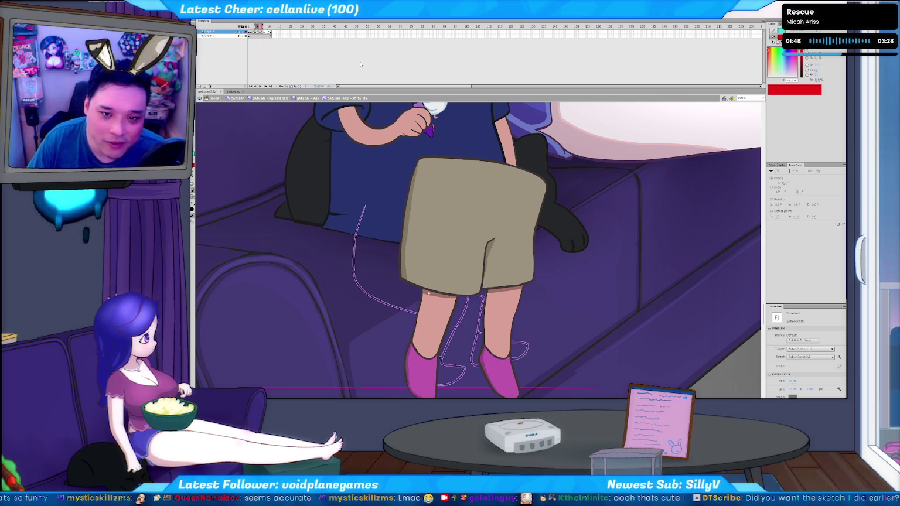
key("Return")
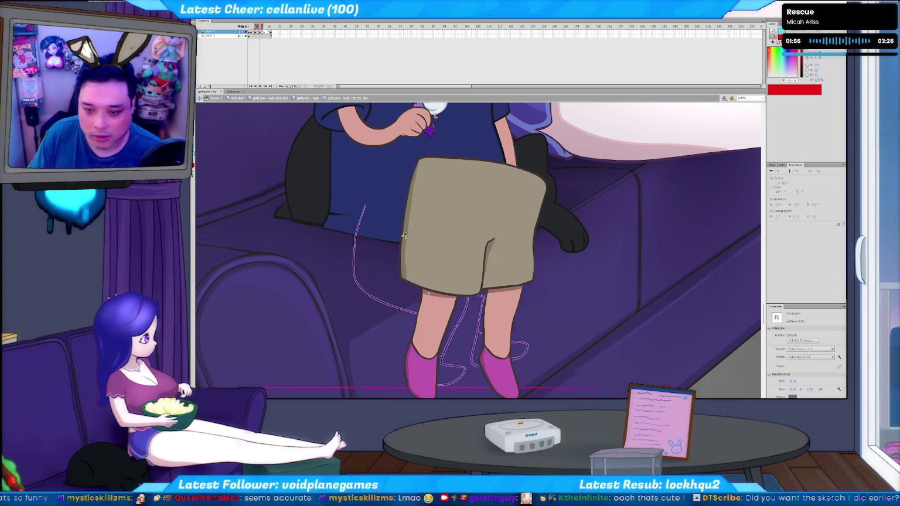
Stop playback, recolour the leg sketch dark brown, and turn off onion skinning.
left_click(257, 31)
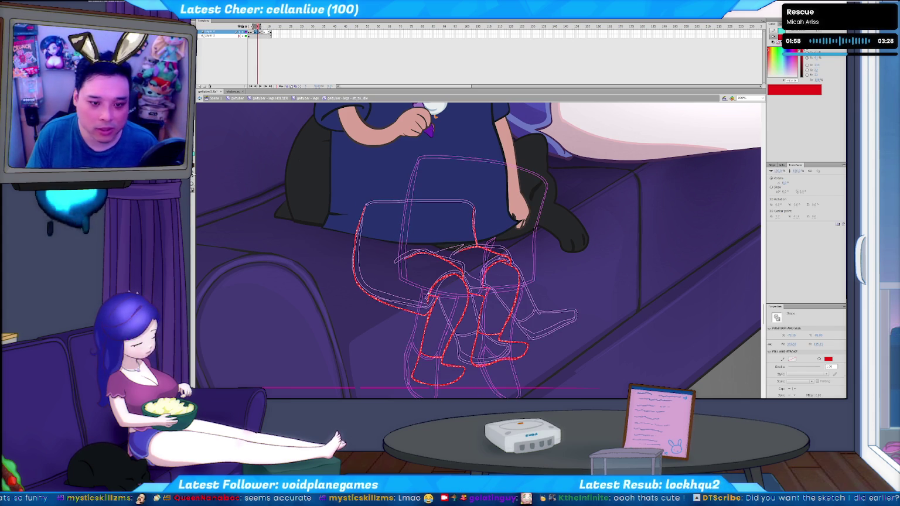
left_click(333, 351)
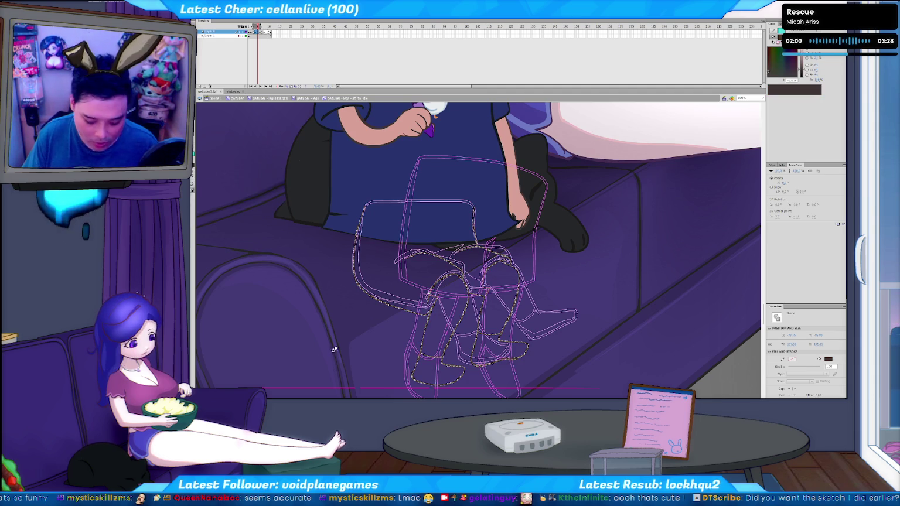
left_click(354, 336)
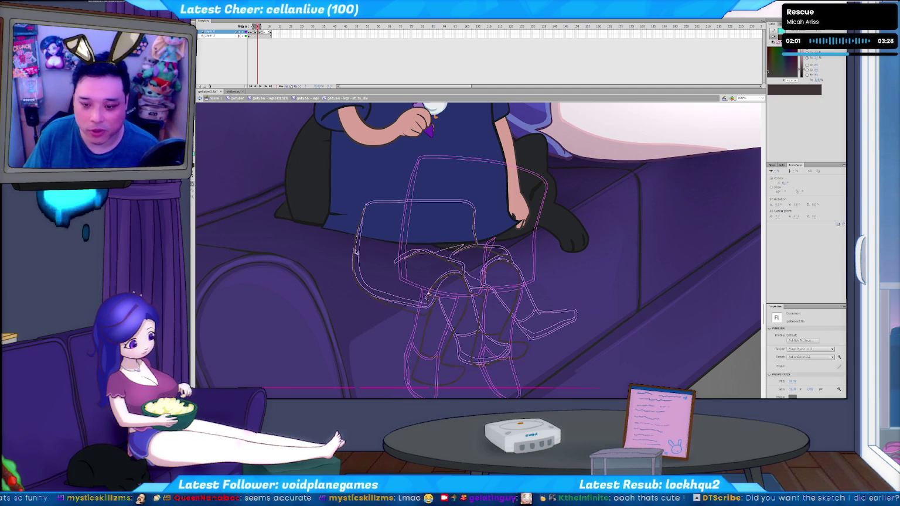
left_click(292, 87)
Brush a khaki waistband line across the shorts on the sketch frame.
key("period")
left_click(431, 329)
key("comma")
key("b")
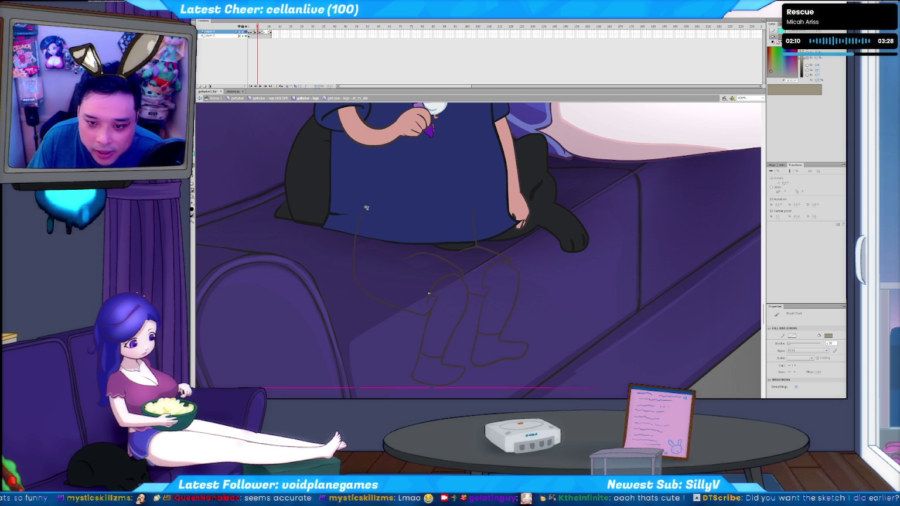
left_click_drag(432, 209, 472, 213)
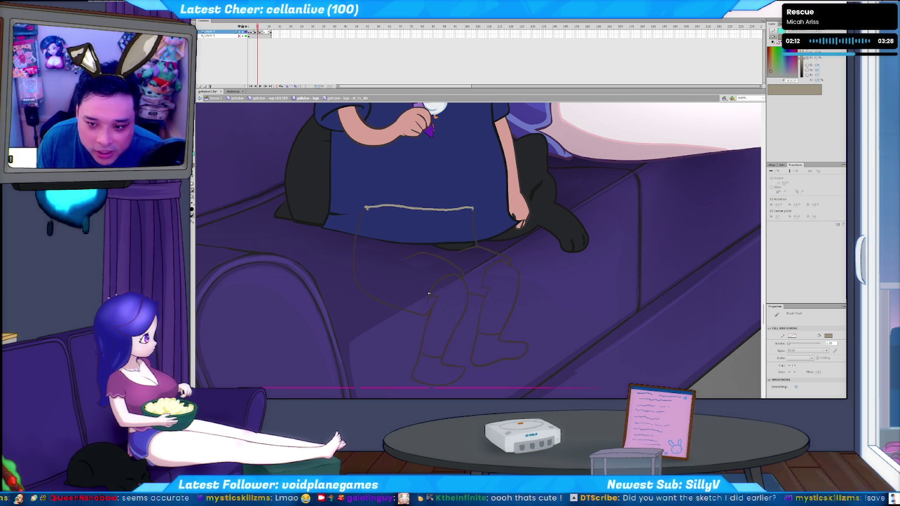
key("k")
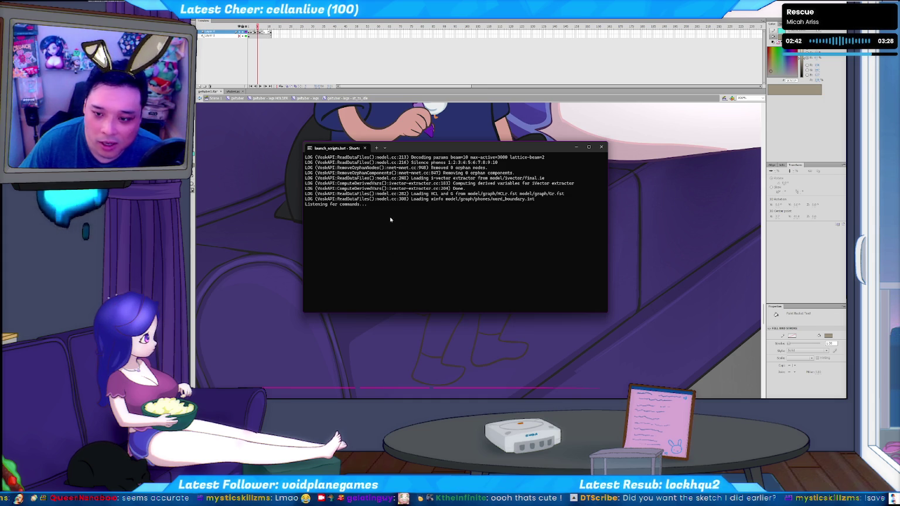
Close the leftover launch_scripts.bat console and move a File Explorer window aside.
left_click(596, 146)
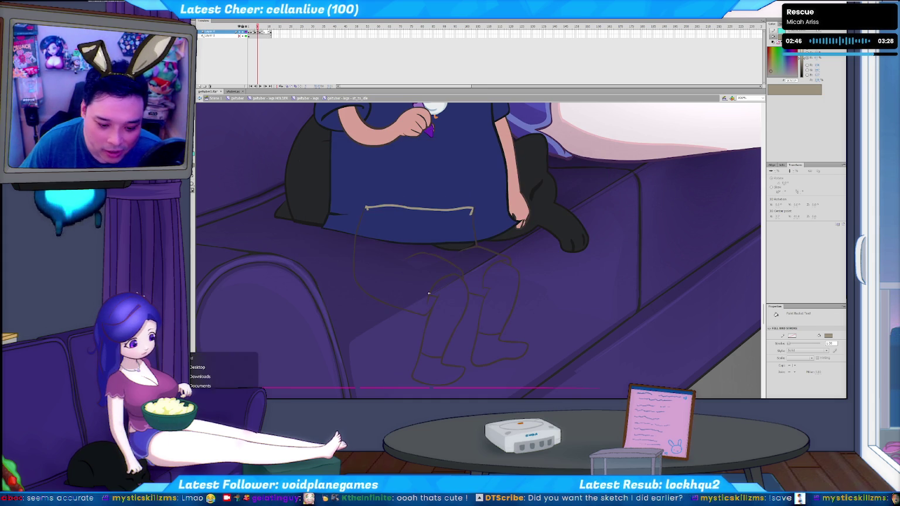
key("super+e")
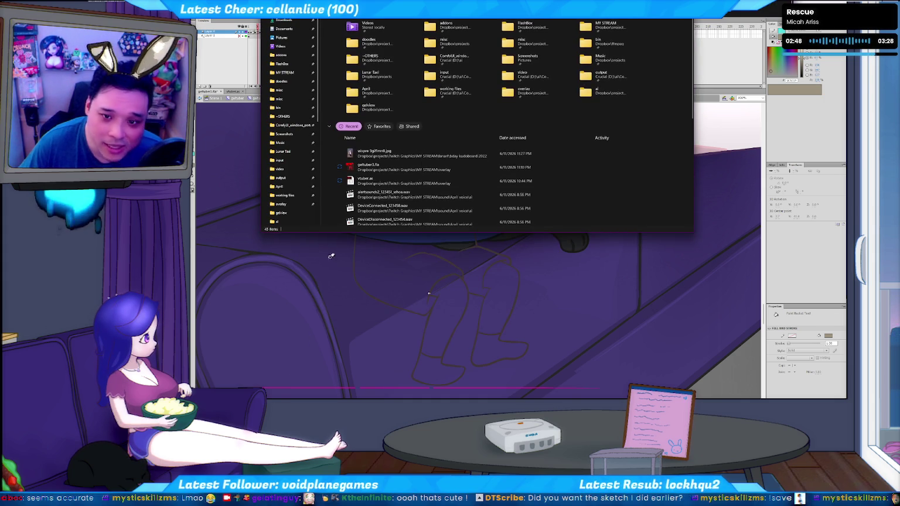
left_click_drag(333, 49, 6, 130)
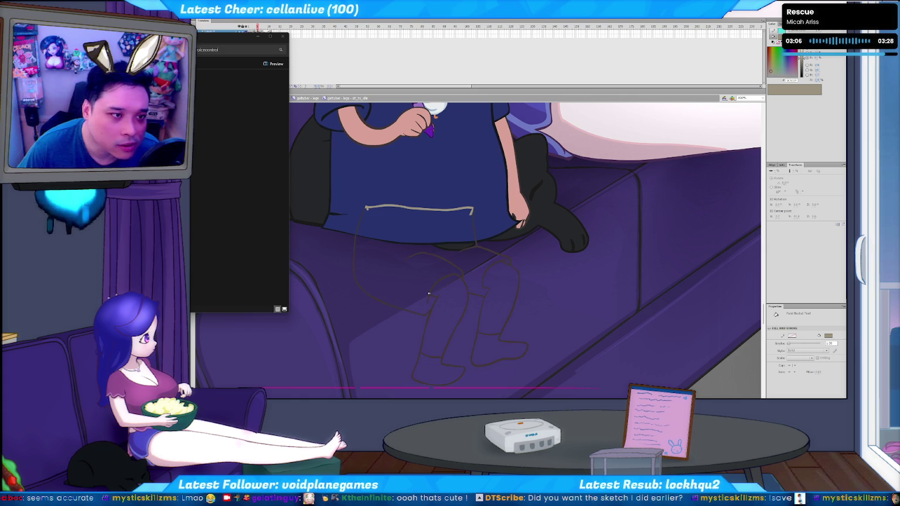
Launch the voicecontrol script and move its console off the drawing.
key("Return")
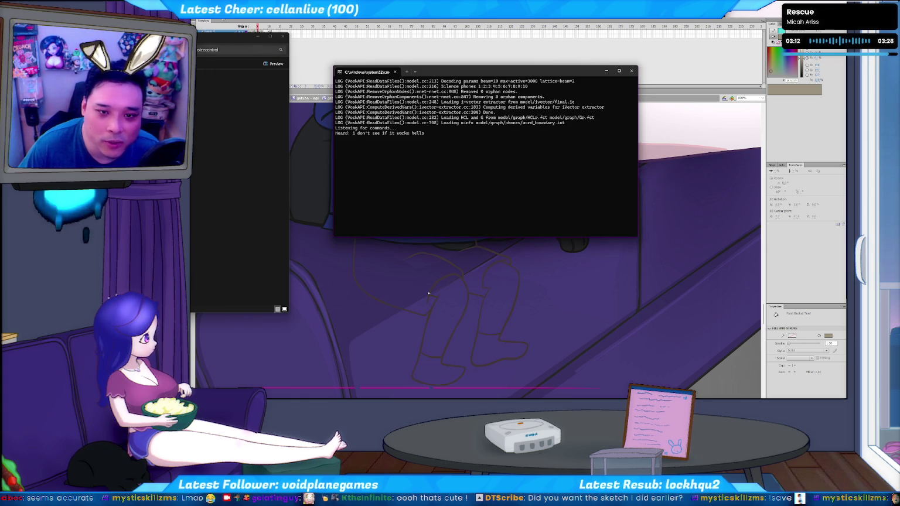
left_click(255, 37)
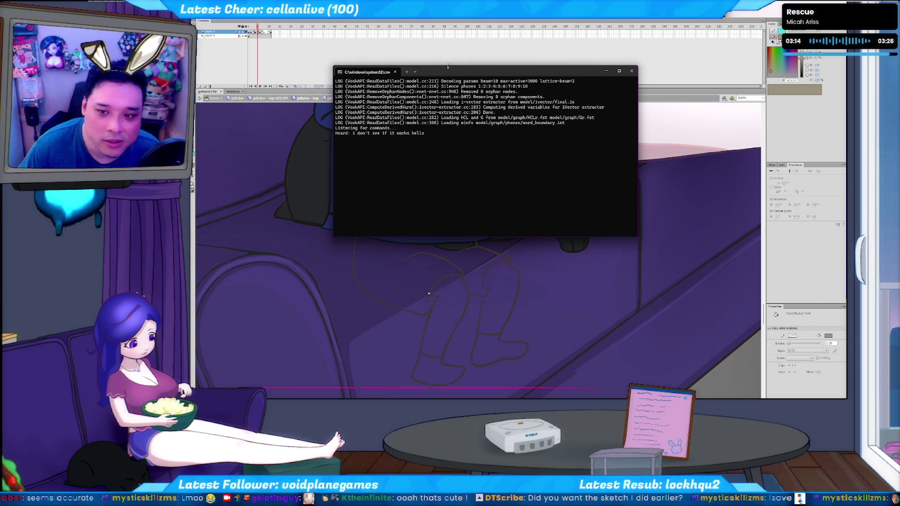
left_click_drag(447, 66, 326, 18)
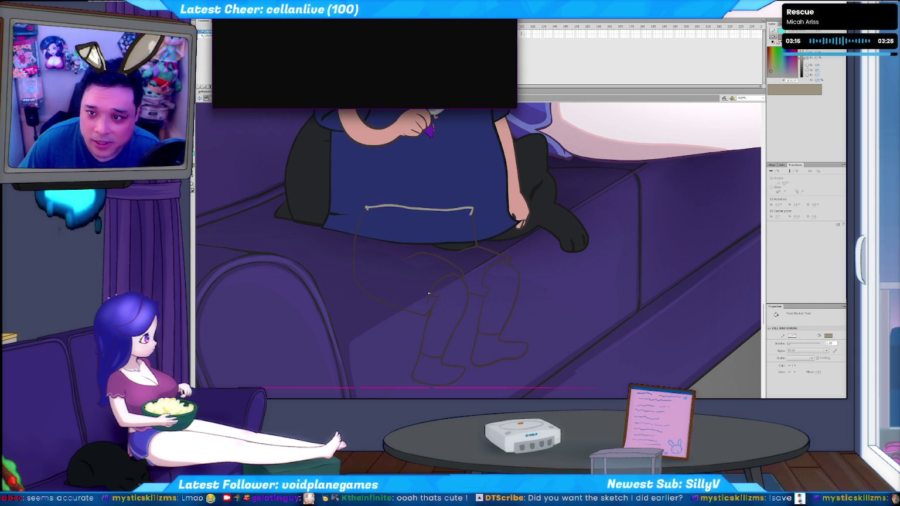
left_click(428, 293)
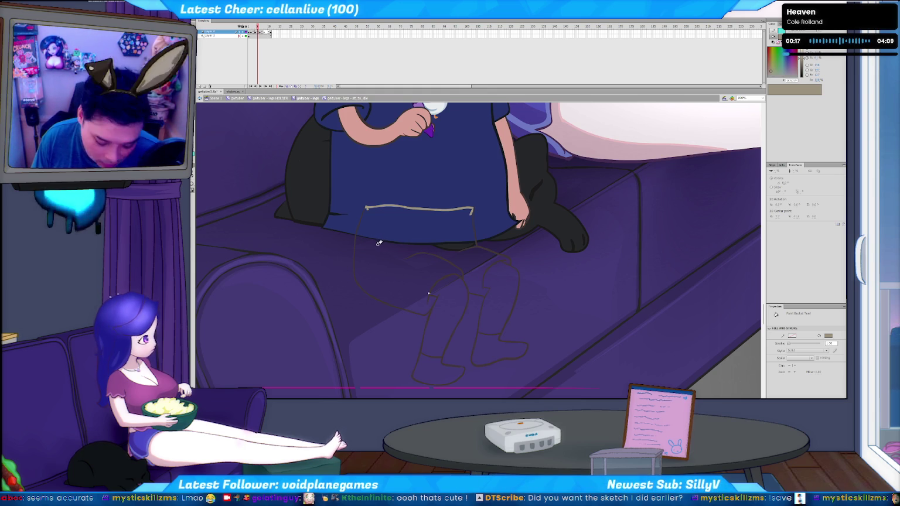
Undo a trial brush stroke on the right leg and select the leg sketch.
key("b")
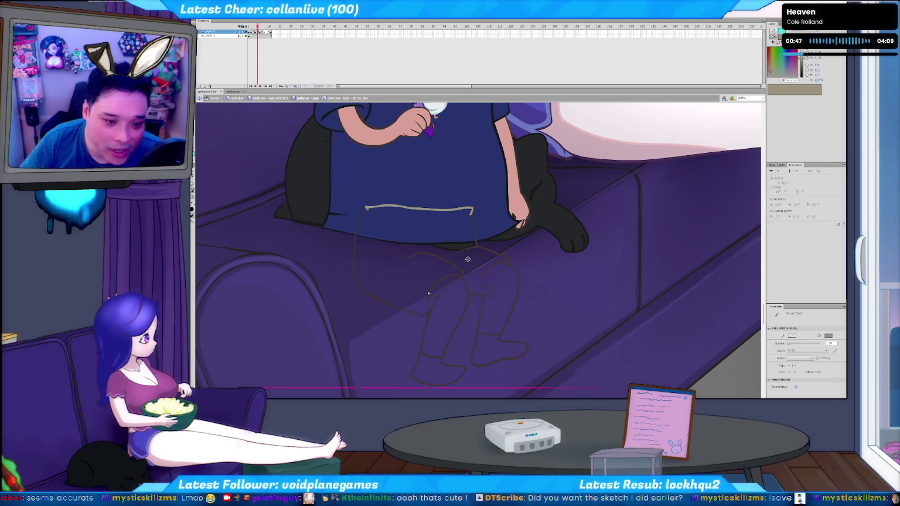
mouse_move(474, 262)
left_mouse_down()
mouse_move(478, 290)
mouse_move(493, 272)
left_mouse_up()
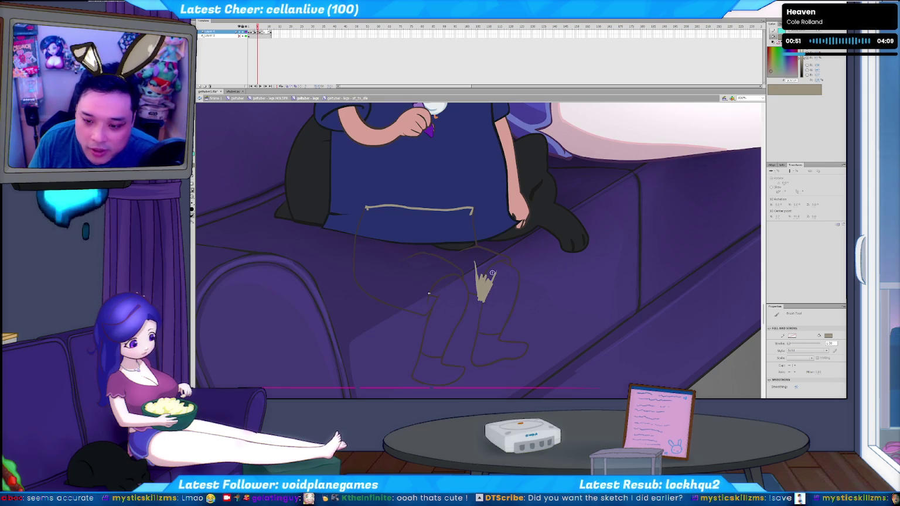
key("ctrl+z")
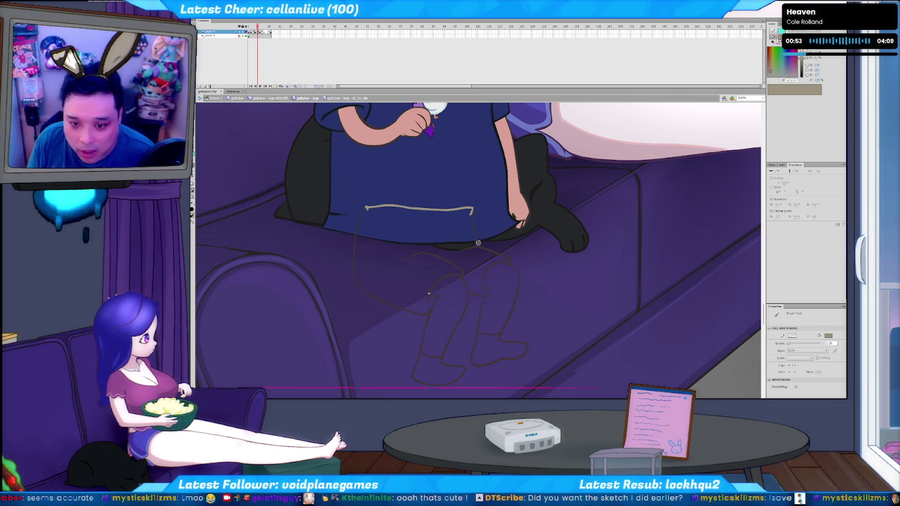
key("v")
left_click(475, 234)
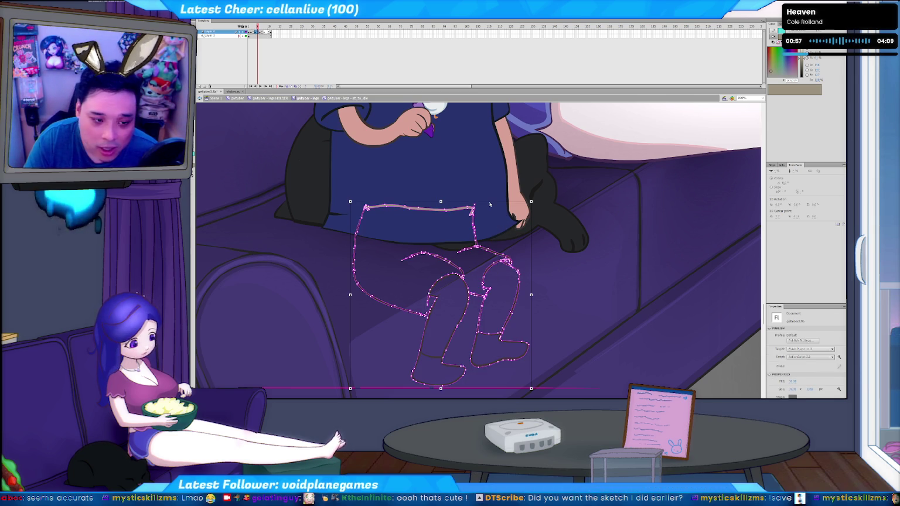
Deselect the leg sketch and zoom in on the waistband.
left_click(541, 252)
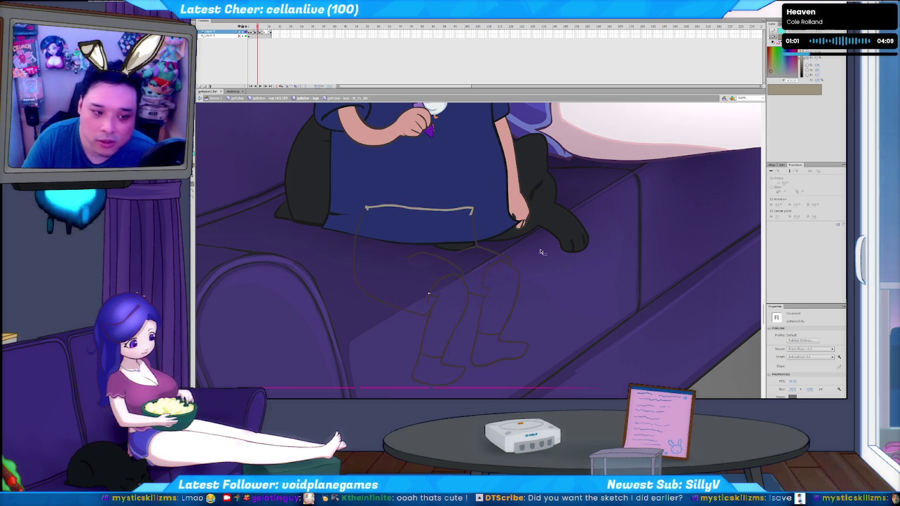
key("ctrl+equal")
scroll(545, 234, "up", 3)
scroll(538, 312, "up", 3)
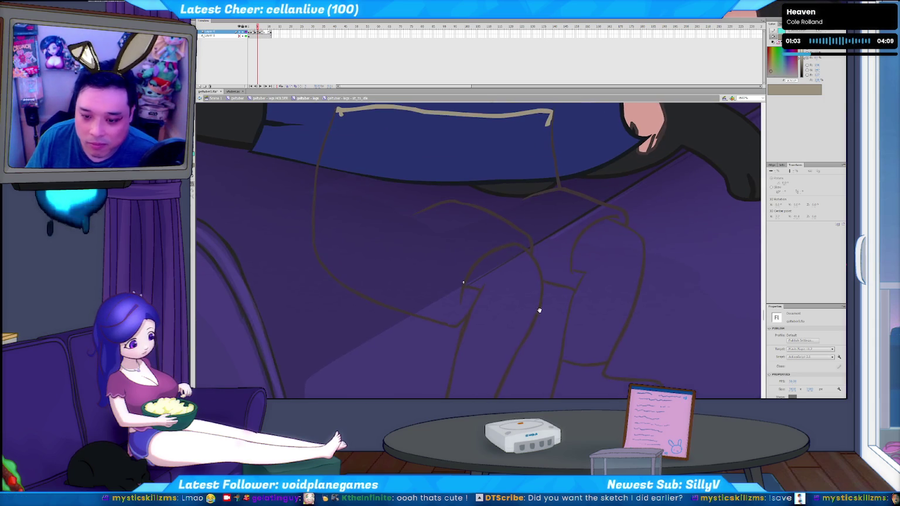
scroll(510, 314, "up", 2)
Brush a short stroke closing the waistband's right corner, then pick dark brown.
key("b")
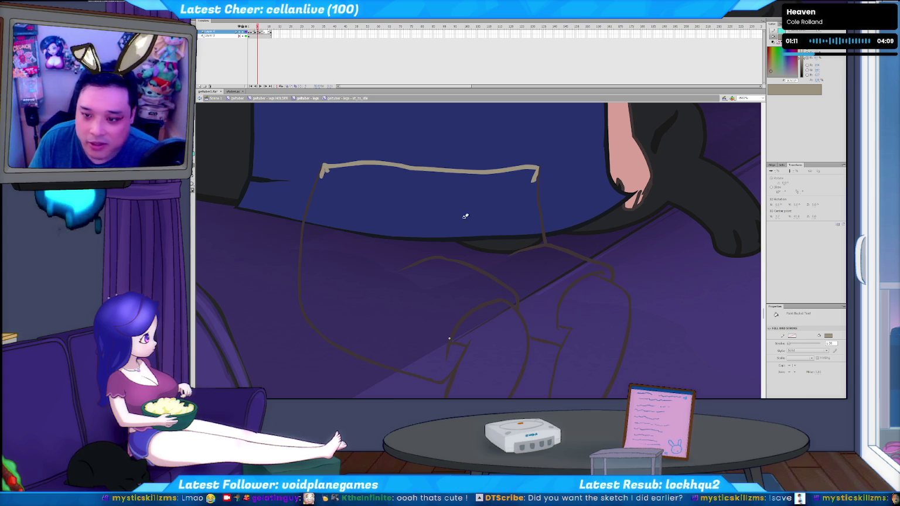
left_click_drag(536, 169, 533, 187)
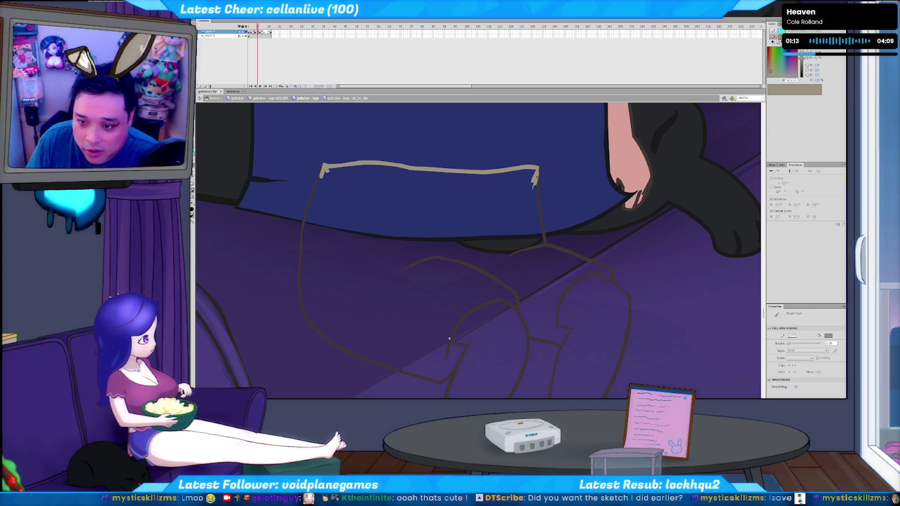
key("k")
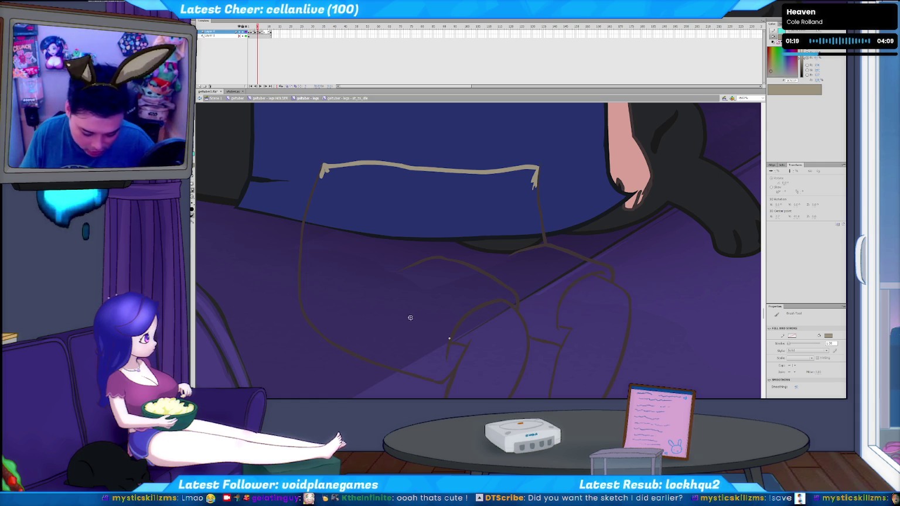
key("i")
left_click(556, 320)
key("b")
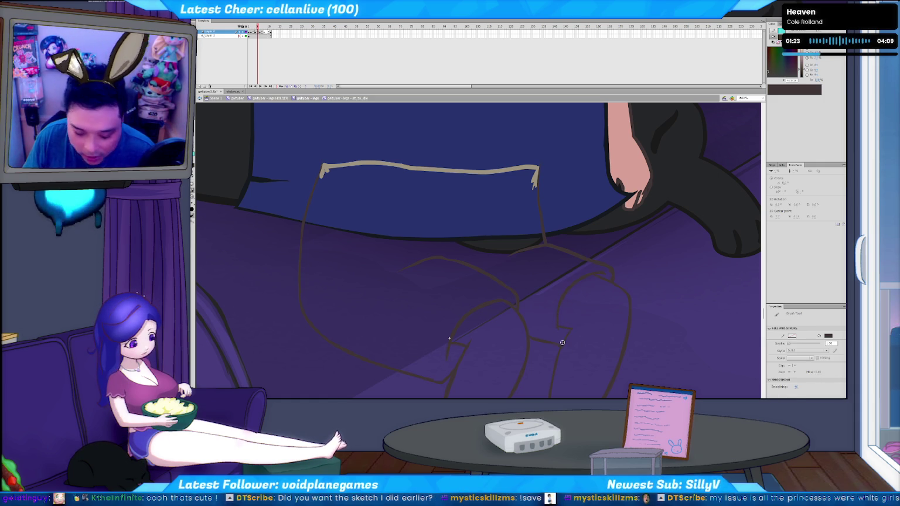
key("k")
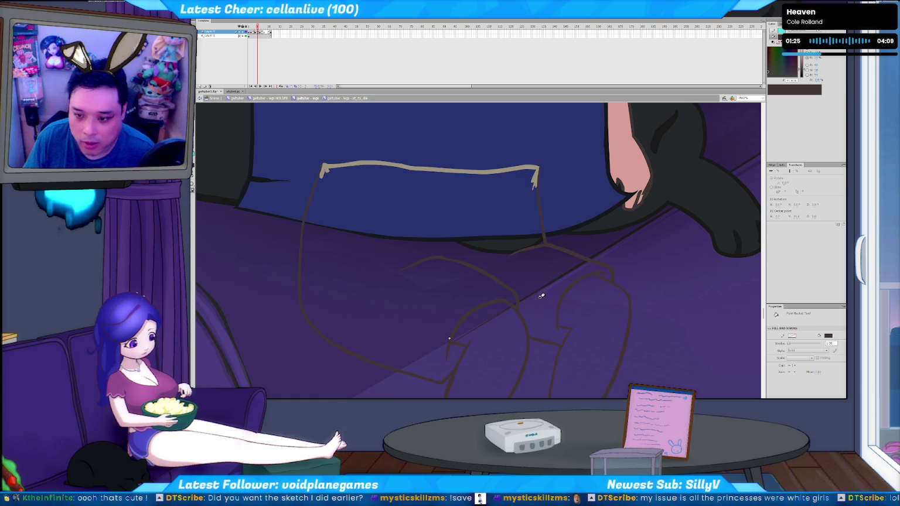
key("y")
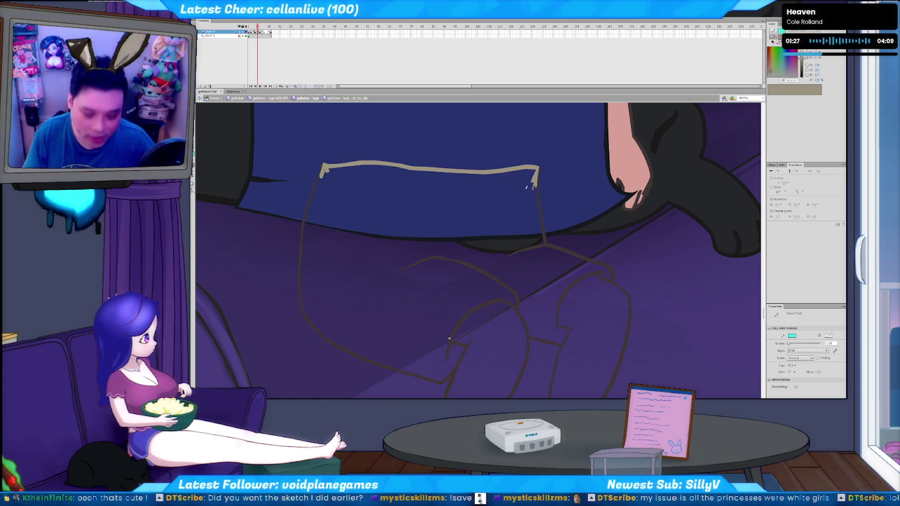
Seal the shorts outline with a cyan line and fill the shorts regions tan.
left_click_drag(398, 128, 744, 289)
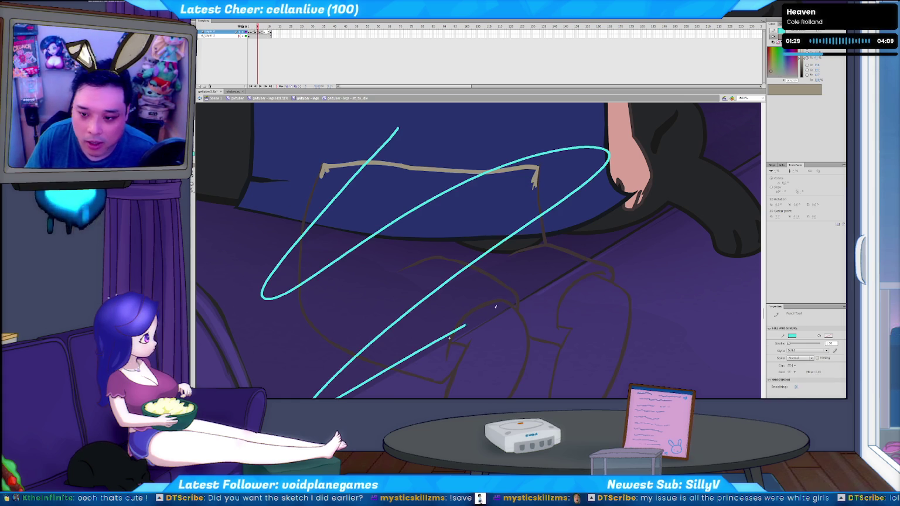
key("k")
left_click(360, 202)
left_click(362, 284)
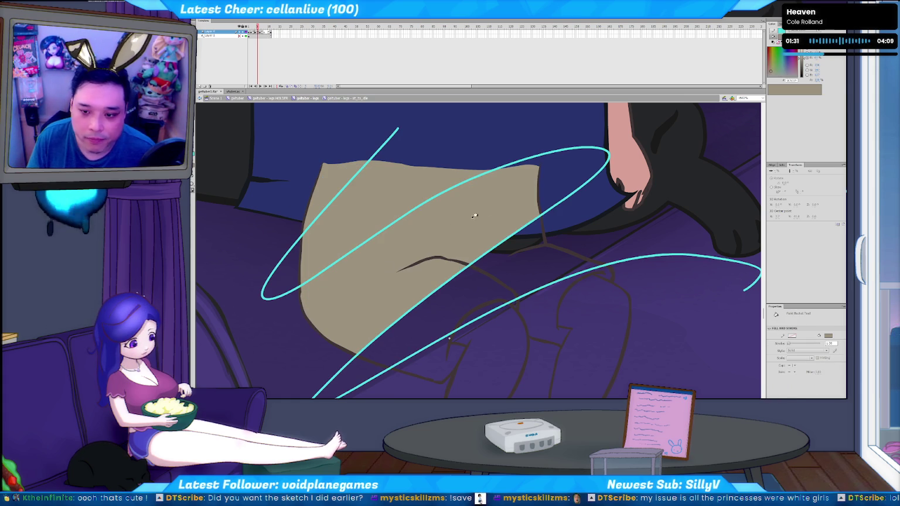
left_click(550, 261)
left_click(434, 316)
left_click(452, 354)
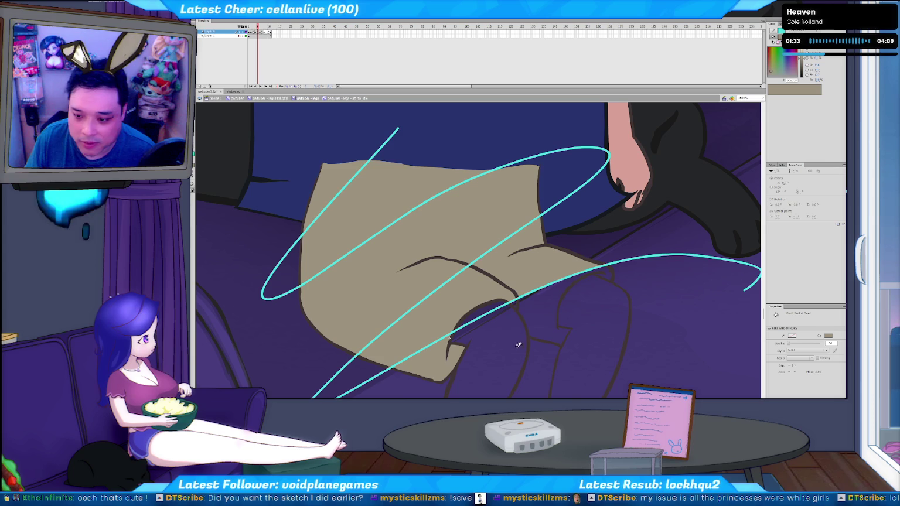
key("b")
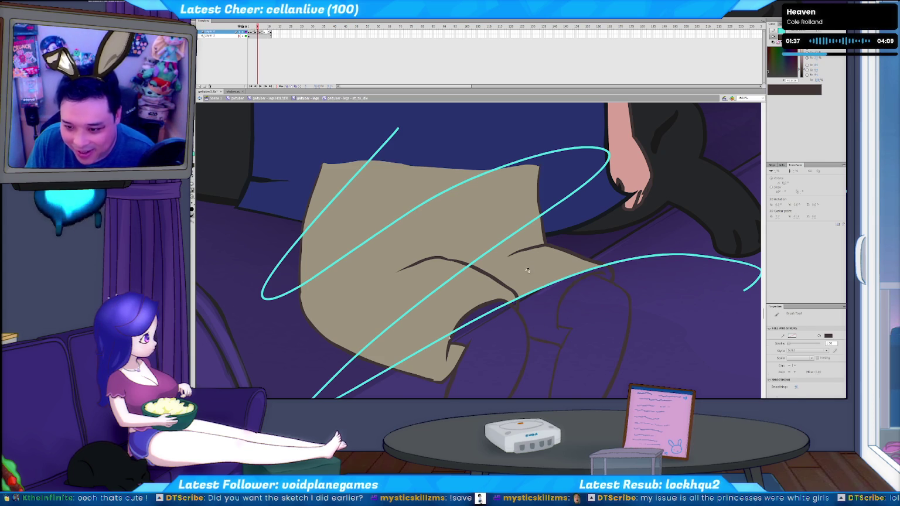
key("i")
left_click(525, 271)
left_click(541, 334)
Delete the temporary cyan guide line.
key("v")
left_click(469, 327)
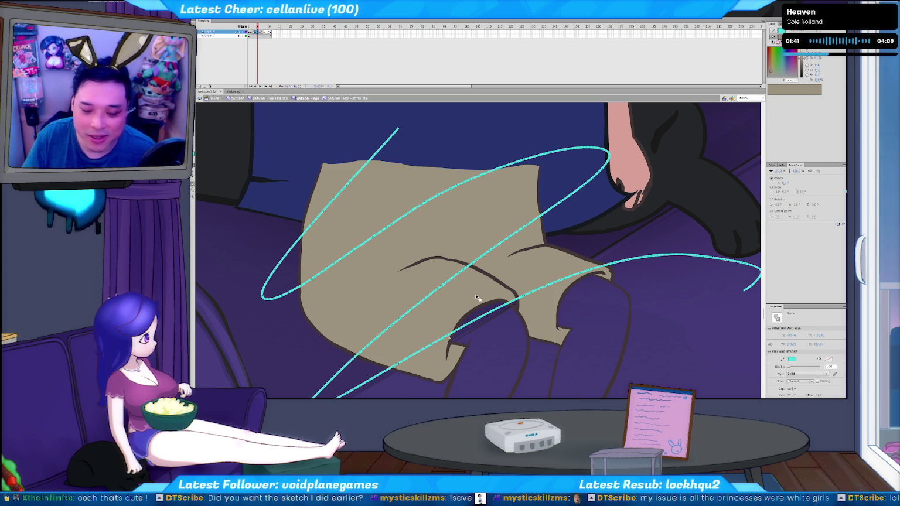
key("Delete")
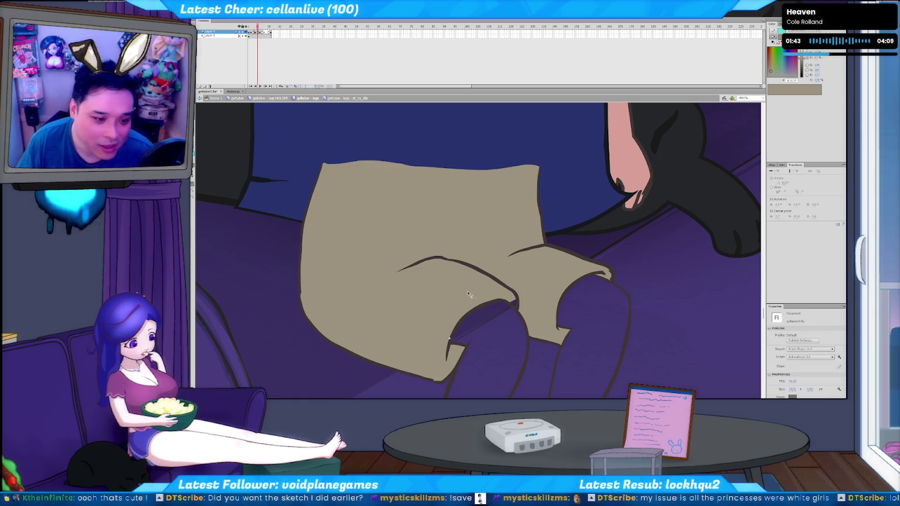
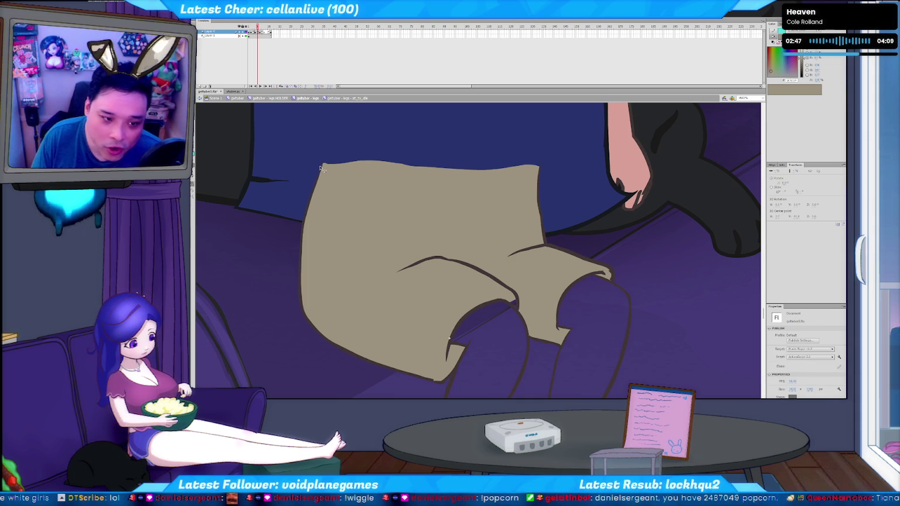
Straighten the shorts' top edge by nudging its anchor points up.
left_click(324, 172)
left_click(319, 178)
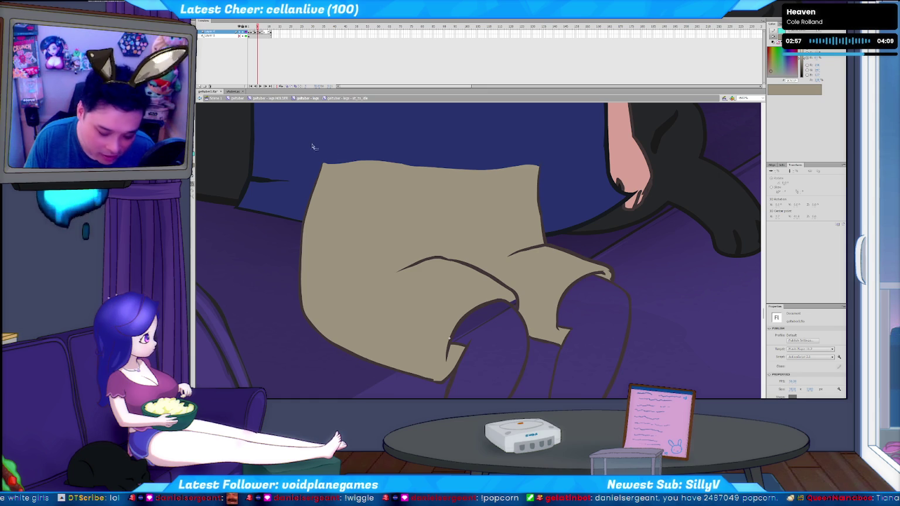
left_click_drag(340, 152, 428, 185)
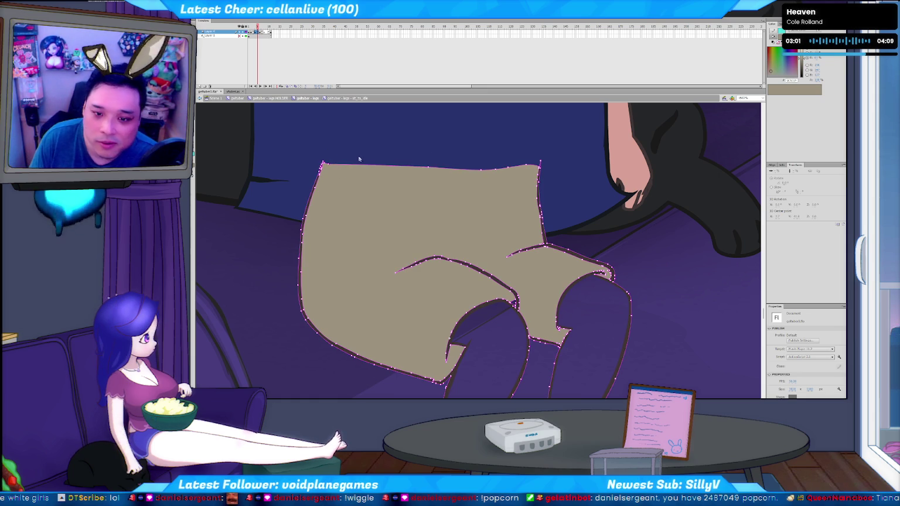
left_click_drag(449, 189, 461, 183)
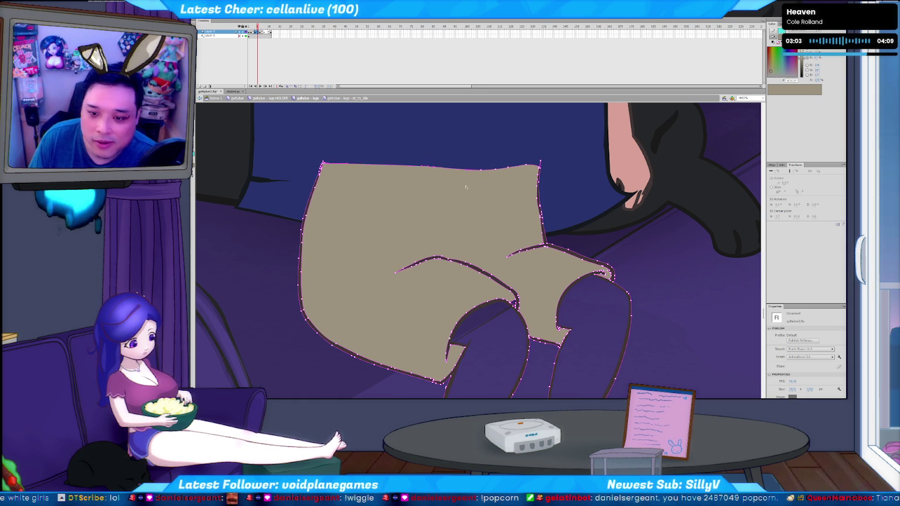
key("Up")
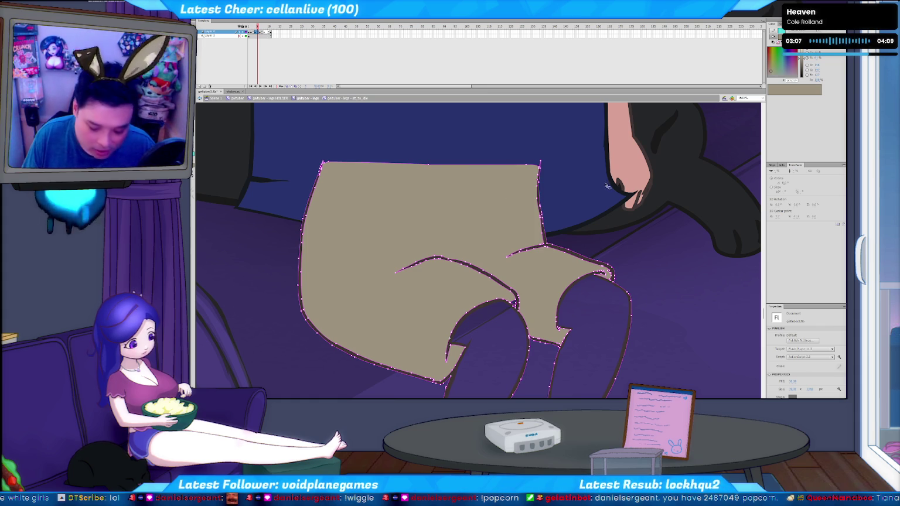
Pick the skin pink as the fill colour.
key("b")
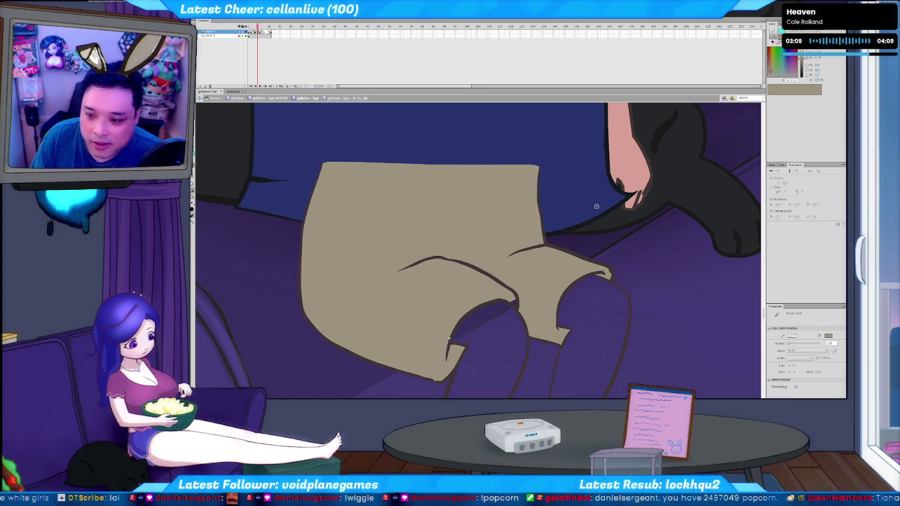
key("i")
left_click(494, 358)
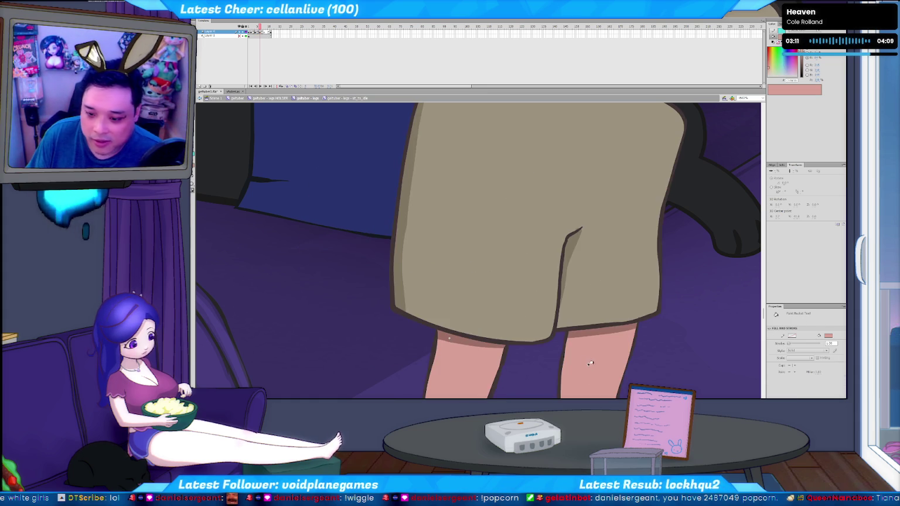
Fill the left and right legs skin pink.
left_click(493, 357)
left_click(602, 332)
scroll(662, 340, "down", 3)
Sample the magenta sock colour and fill both socks with it.
key("i")
left_click(488, 208)
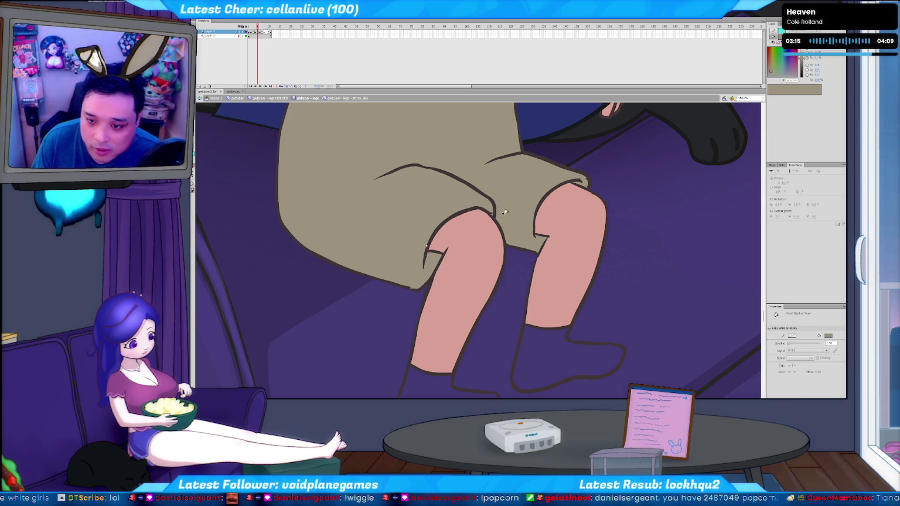
key("i")
left_click(442, 377)
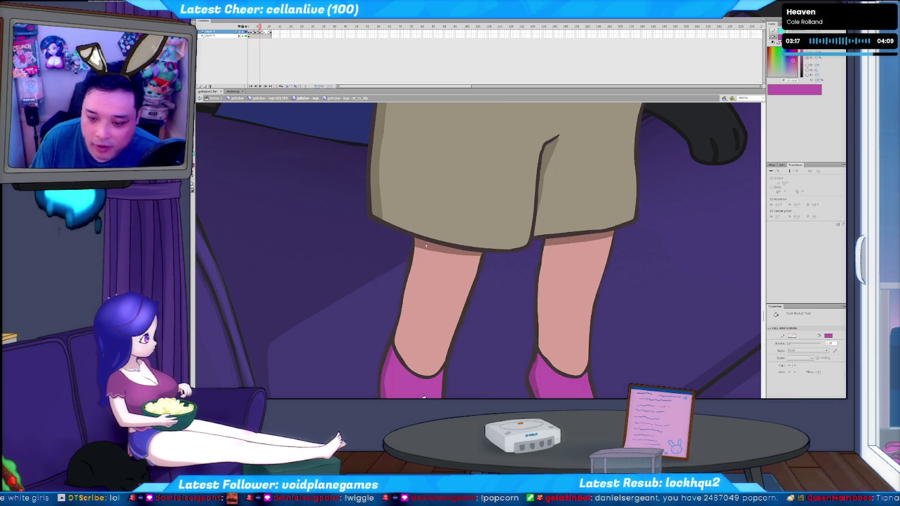
left_click(445, 384)
left_click(531, 363)
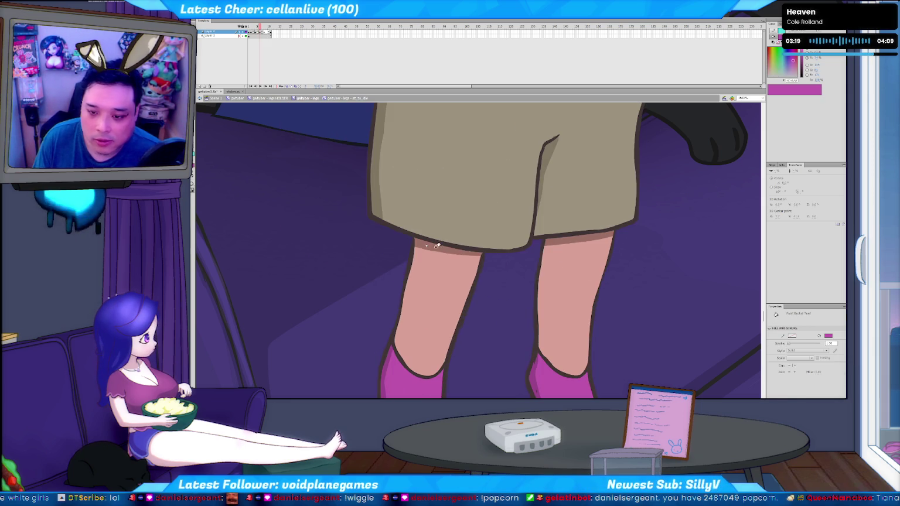
Sample the knee's skin pink, brush a darker shading stroke on it, then undo it.
key("i")
left_click(457, 245)
key("b")
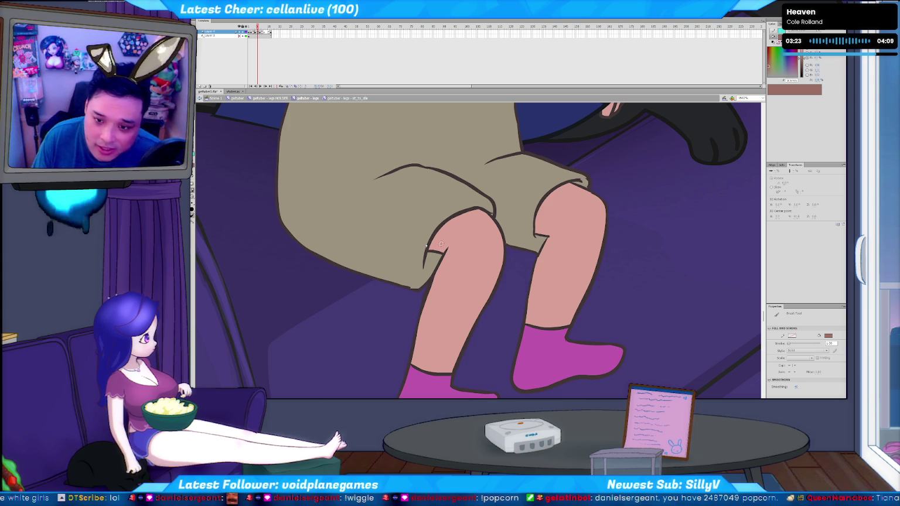
mouse_move(436, 245)
left_mouse_down()
mouse_move(437, 255)
mouse_move(466, 220)
left_mouse_up()
key("k")
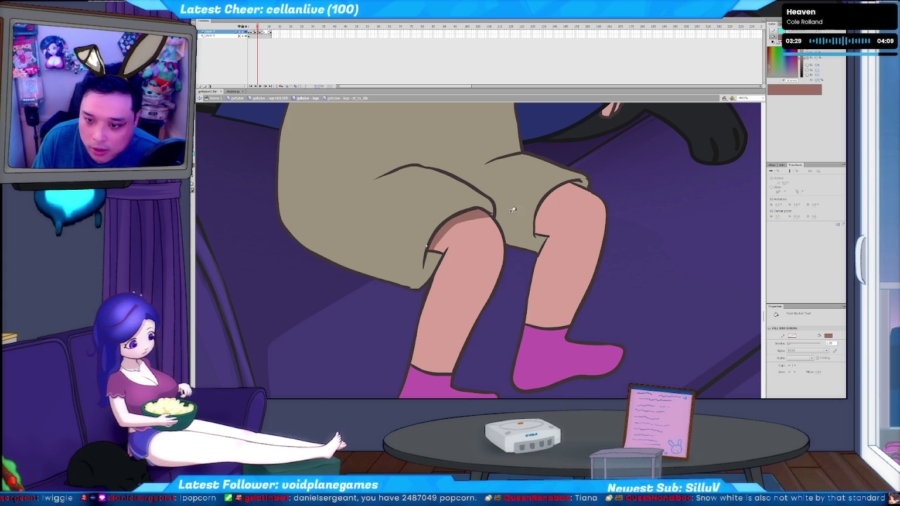
key("ctrl+z")
key("b")
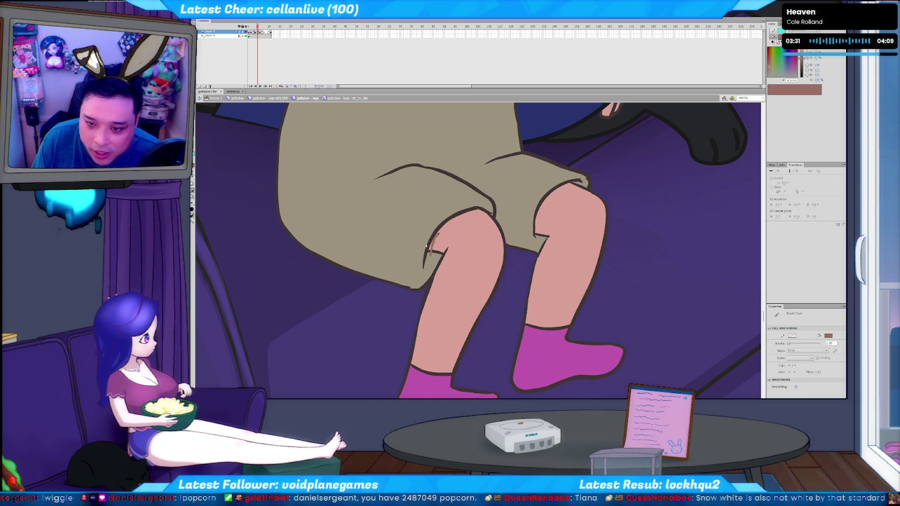
key("k")
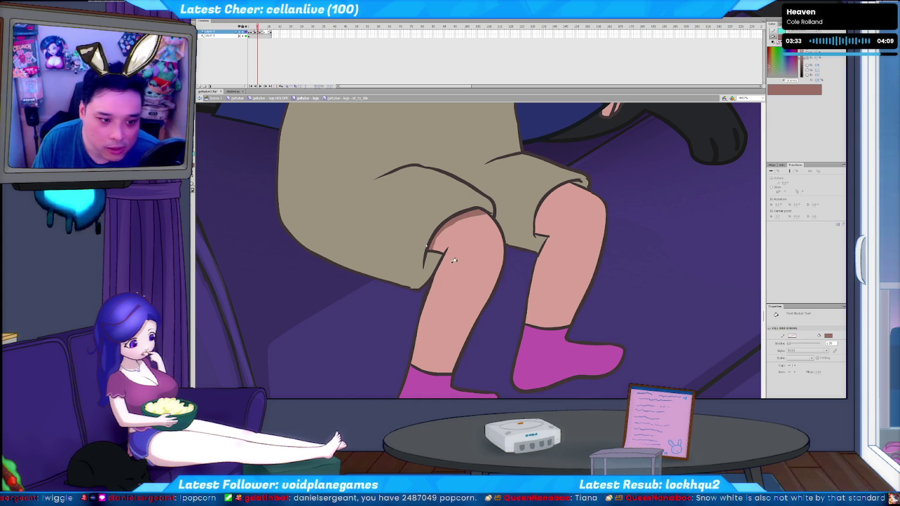
Select and inspect the shading strip on the knee.
key("v")
left_click(450, 226)
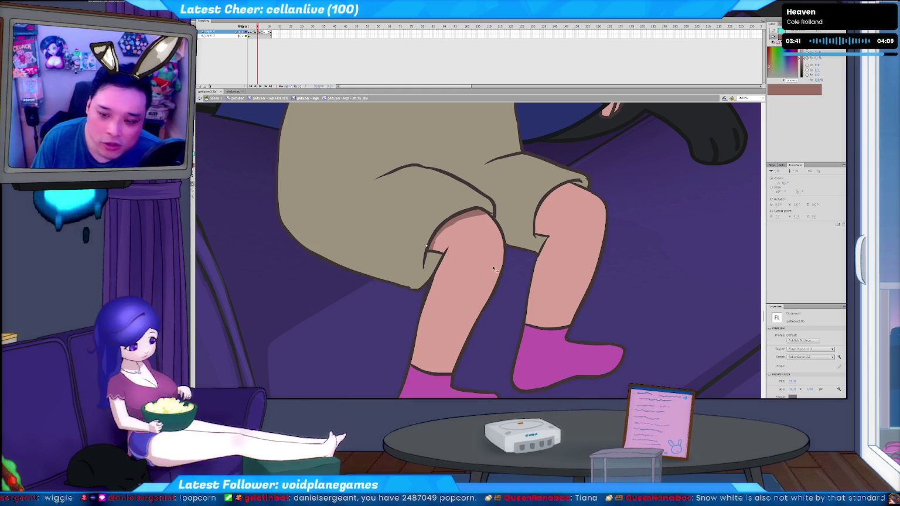
key("Escape")
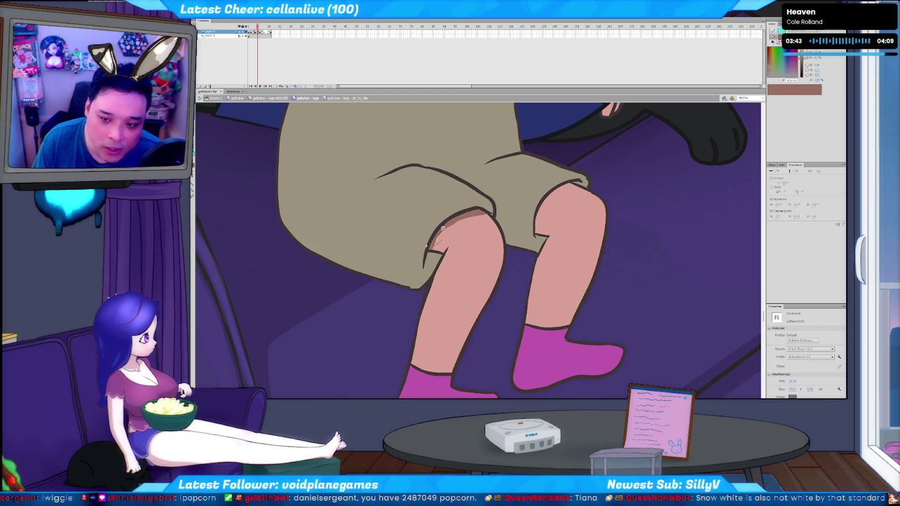
left_click(465, 216)
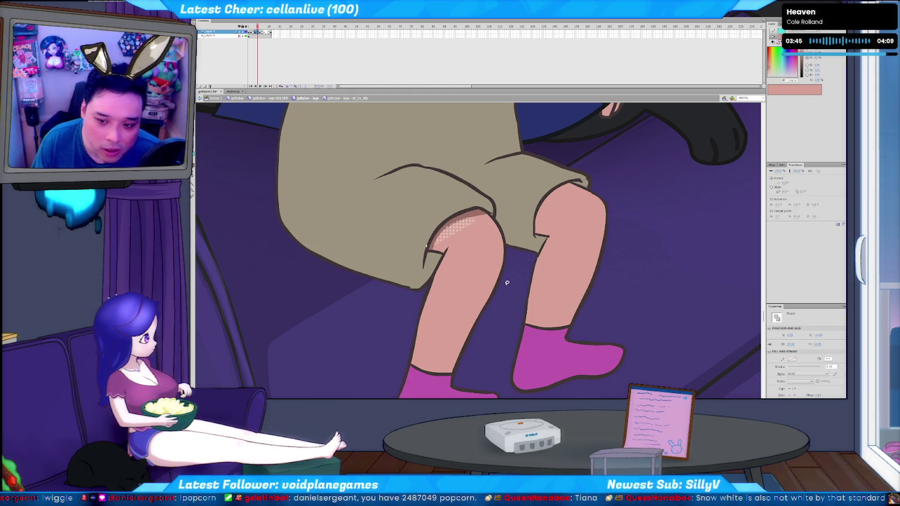
Draw a cyan guide line across the knee's top edge, then delete it.
key("Escape")
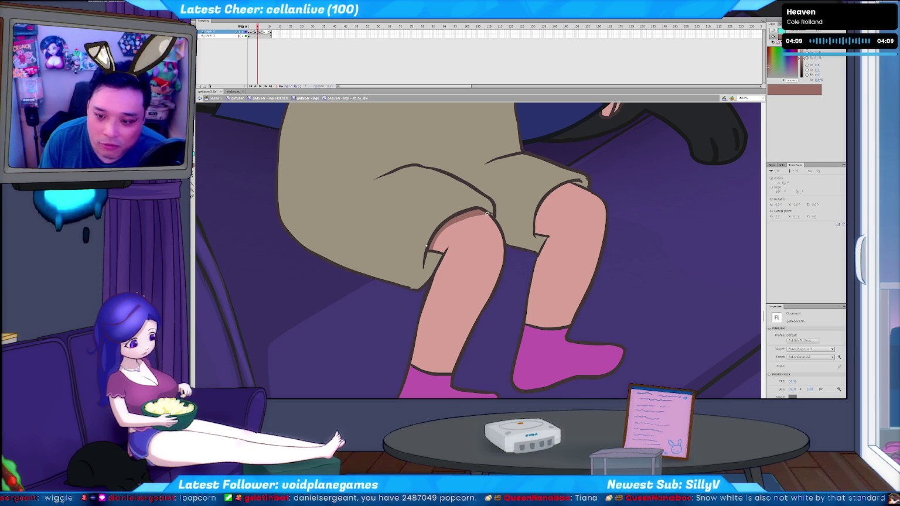
key("y")
left_click_drag(537, 236, 544, 213)
left_click_drag(591, 182, 603, 180)
key("v")
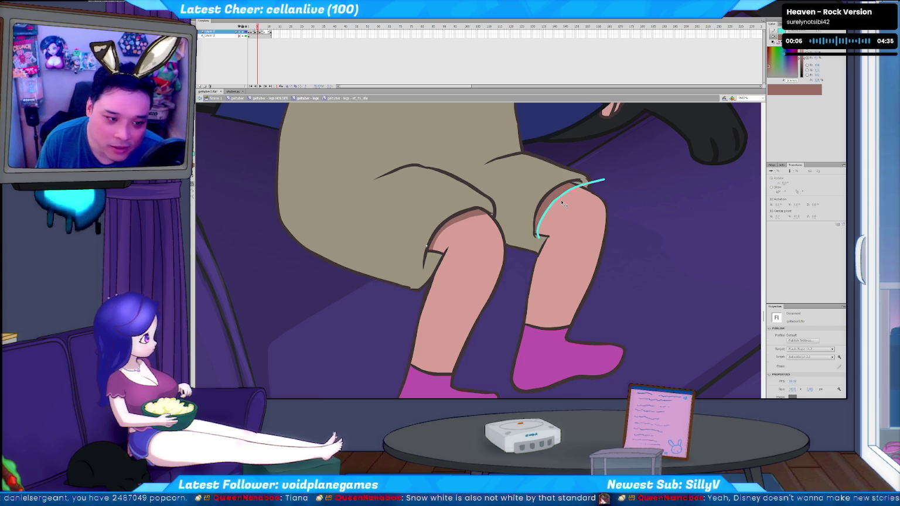
left_click(561, 202)
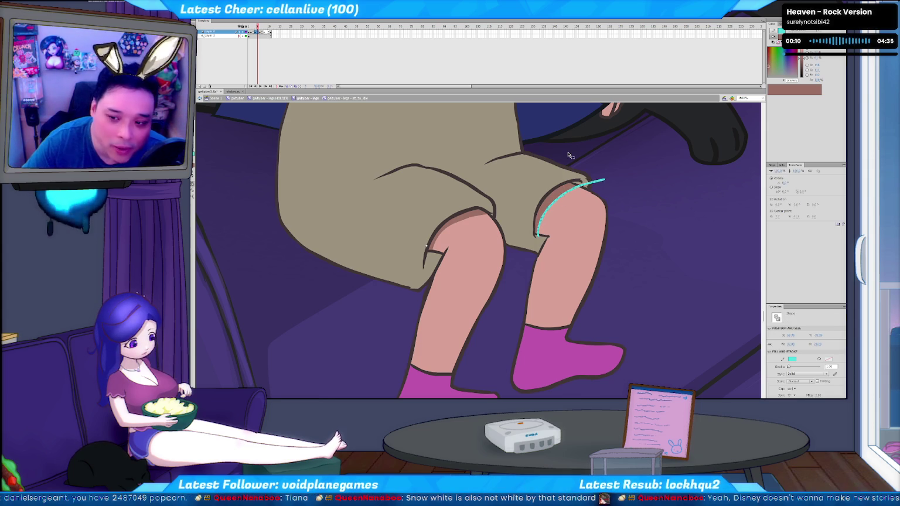
key("Delete")
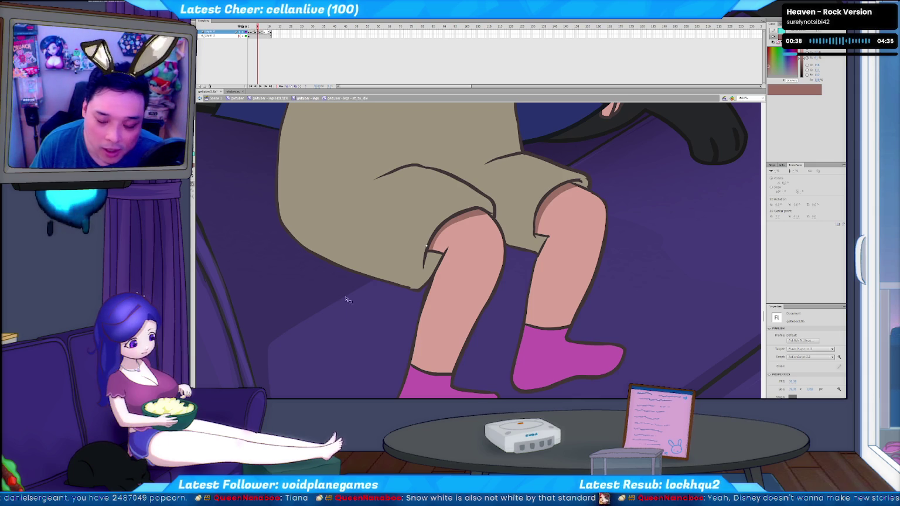
Inspect the left knee's top shading strip and touch it up with the Brush.
left_click(459, 224)
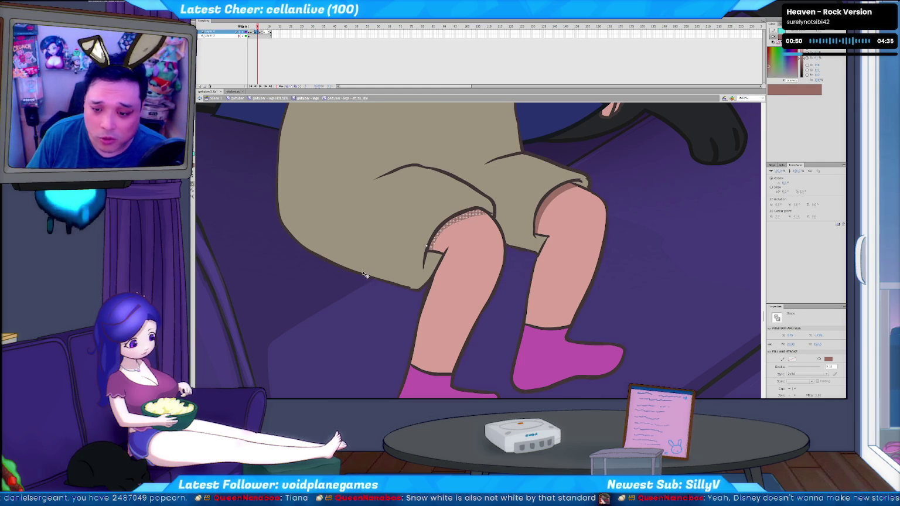
left_click(363, 296)
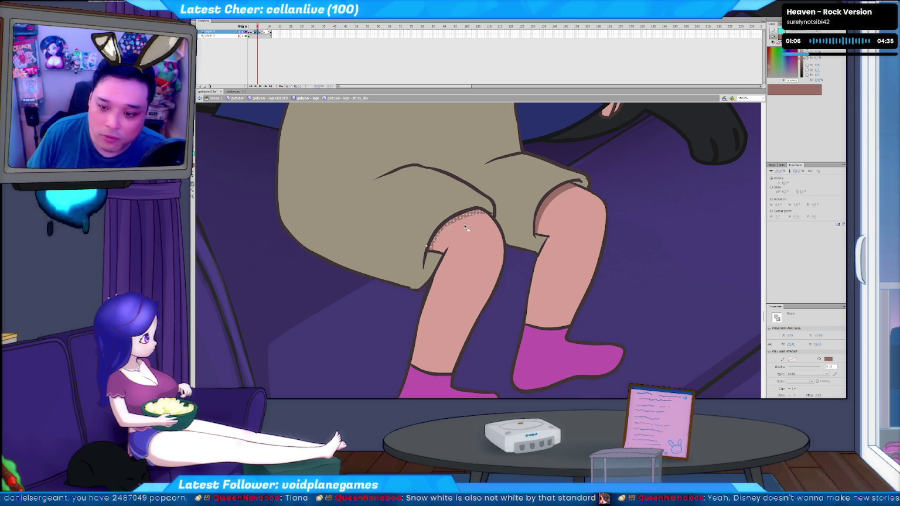
left_click(479, 222)
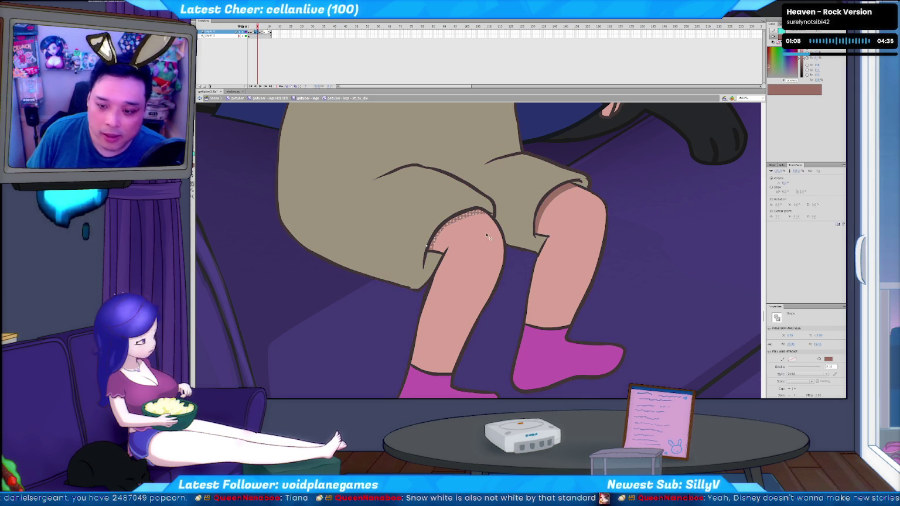
left_click(513, 248)
key("b")
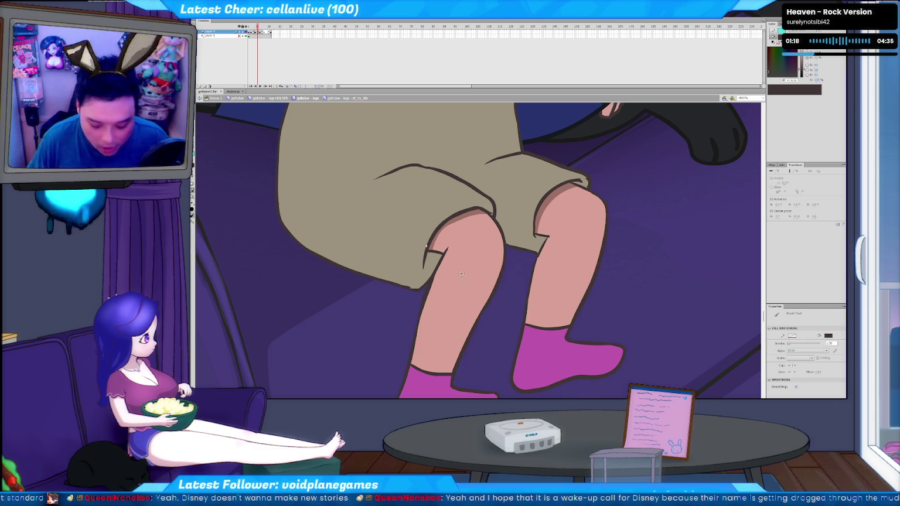
key("v")
left_click(461, 219)
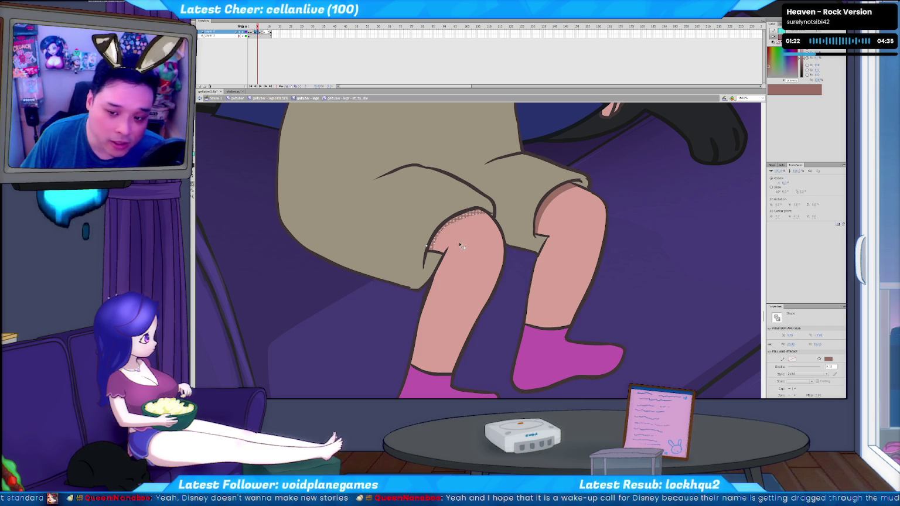
left_click(511, 289)
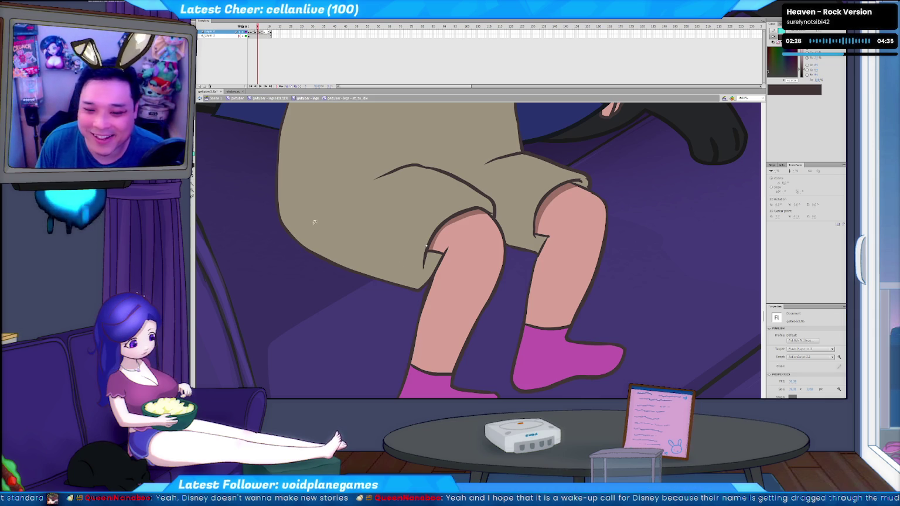
key("comma")
Flip between neighbouring frames and sample the magenta sock colour.
key("k")
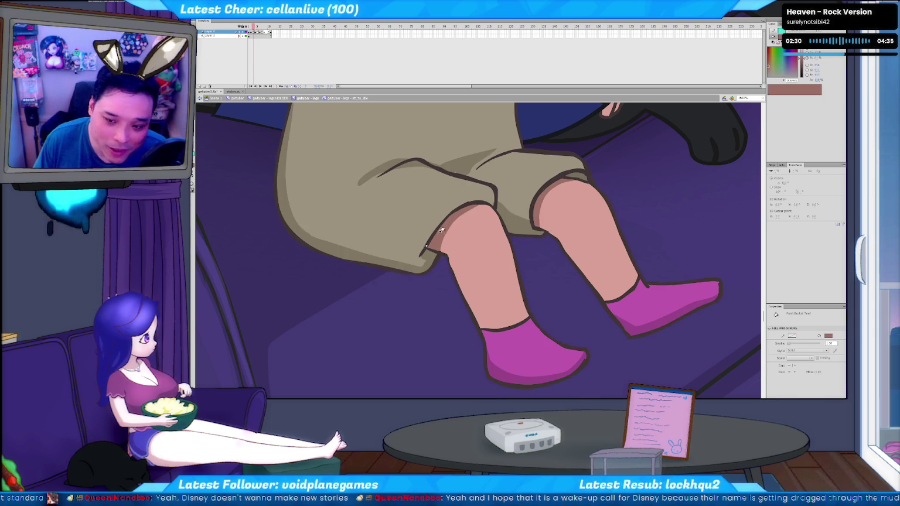
key("comma")
key("b")
key("period")
key("period")
key("comma")
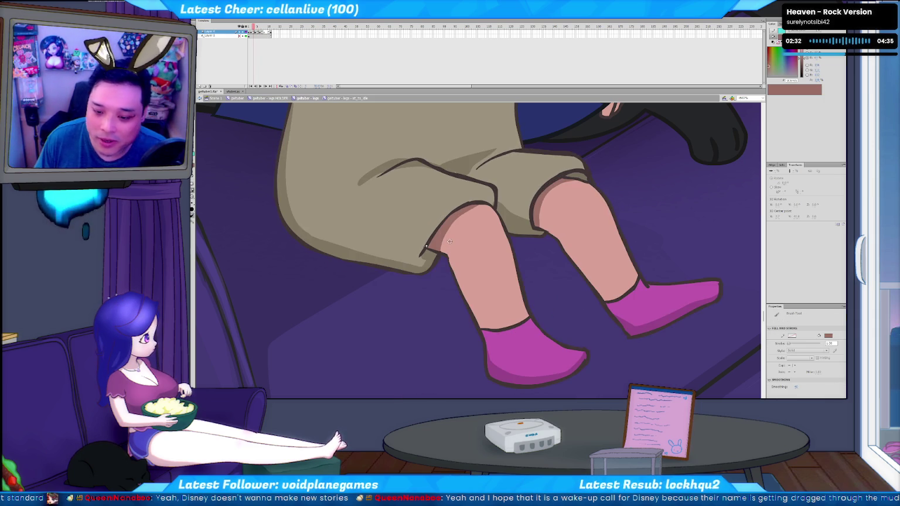
key("i")
left_click(507, 375)
Step through the frames to the pose with lowered legs.
key("b")
key("comma")
key("period")
key("period")
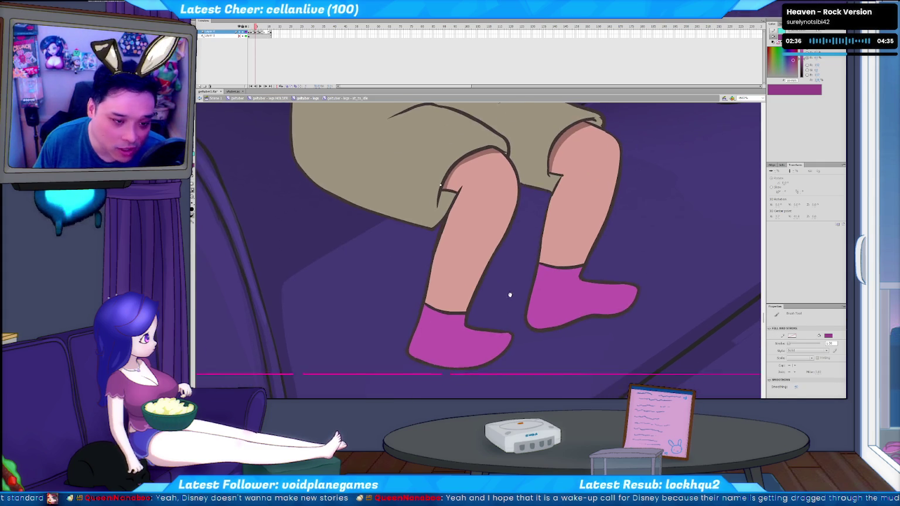
key("comma")
key("period")
key("comma")
key("period")
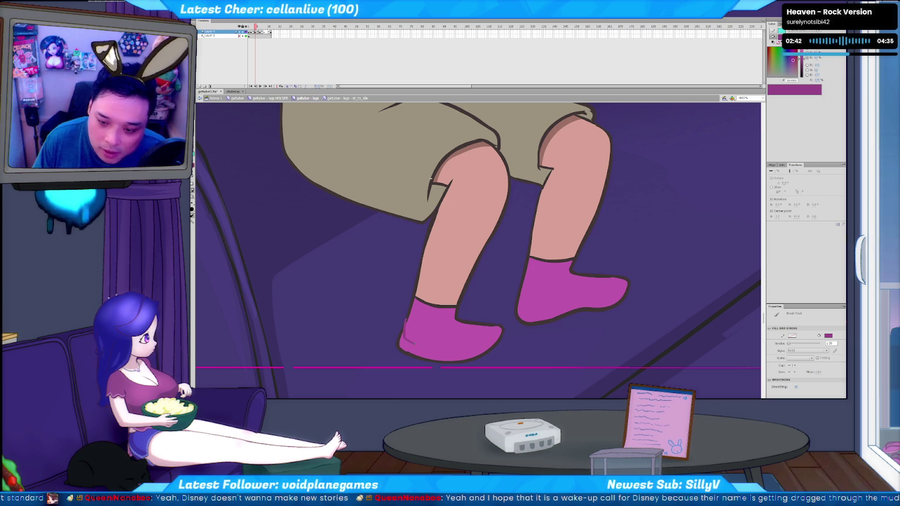
Fill the lower left sock darker magenta, then switch to the YouTube browser.
key("k")
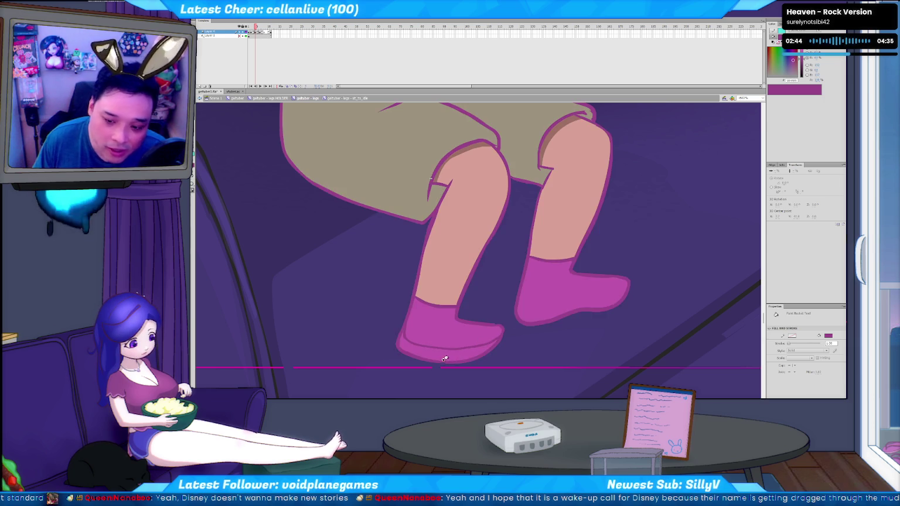
left_click(451, 341)
key("v")
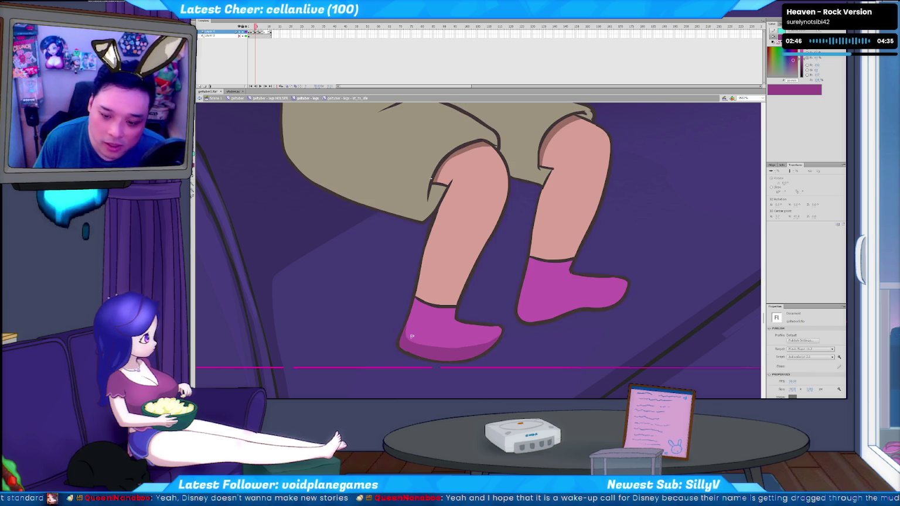
left_click(499, 310)
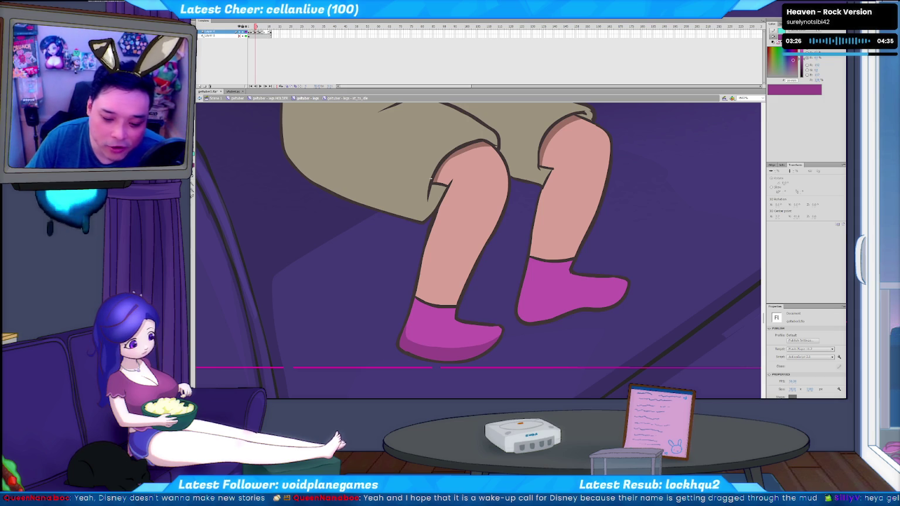
key("alt+Tab")
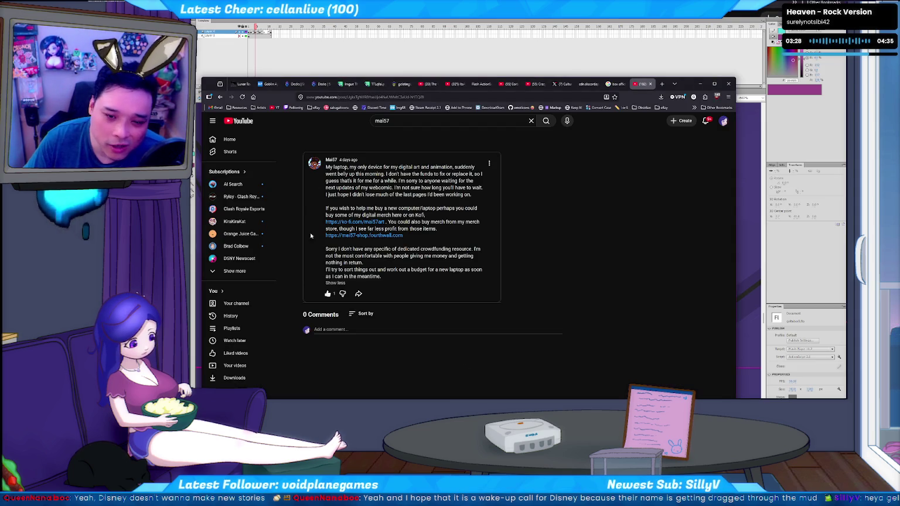
Highlight and deselect the broken-laptop post text, then return to Flash.
left_click_drag(347, 174, 403, 195)
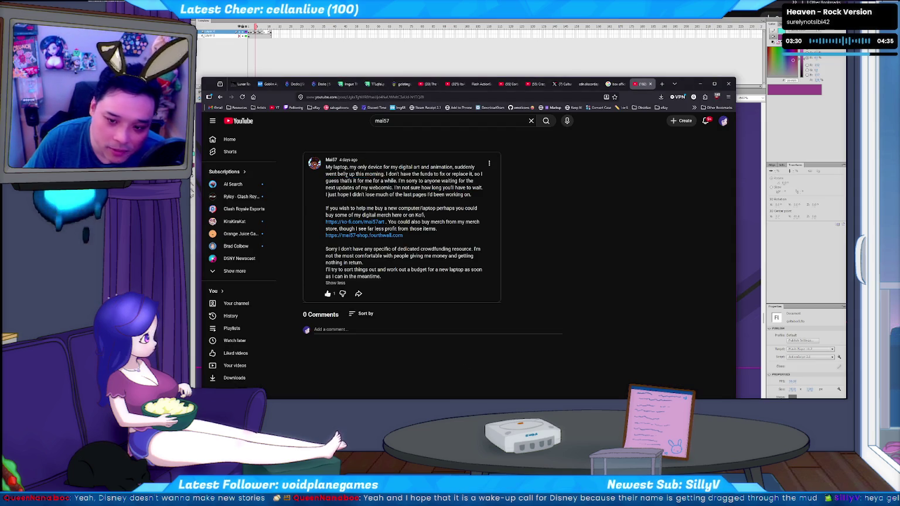
left_click(426, 202)
left_click_drag(346, 174, 402, 195)
left_click(410, 202)
key("alt+Tab")
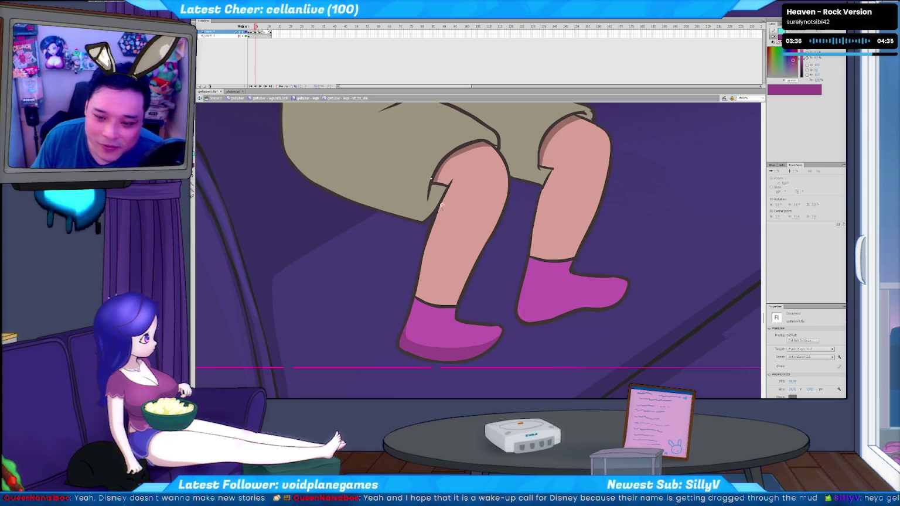
Inspect the leg outline and skin fill, then zoom out to show the couch.
left_click(417, 267)
key("Delete")
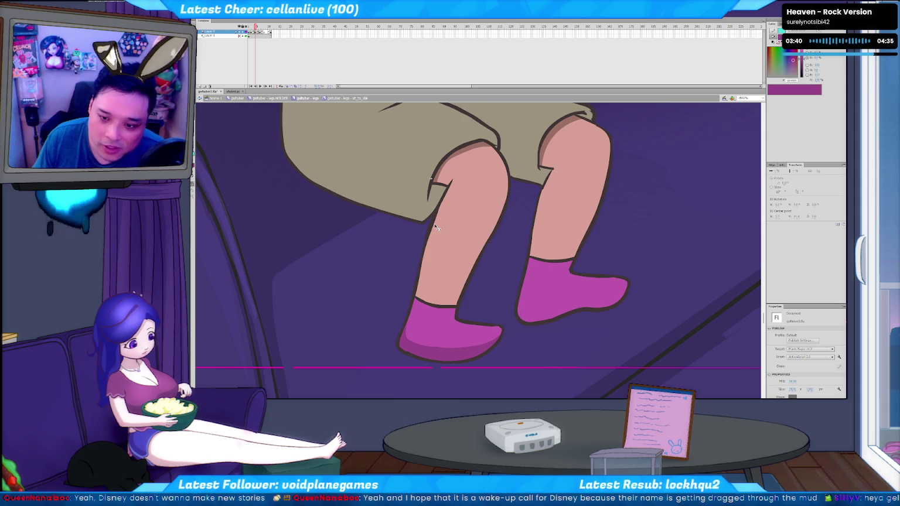
left_click(435, 226)
key("Escape")
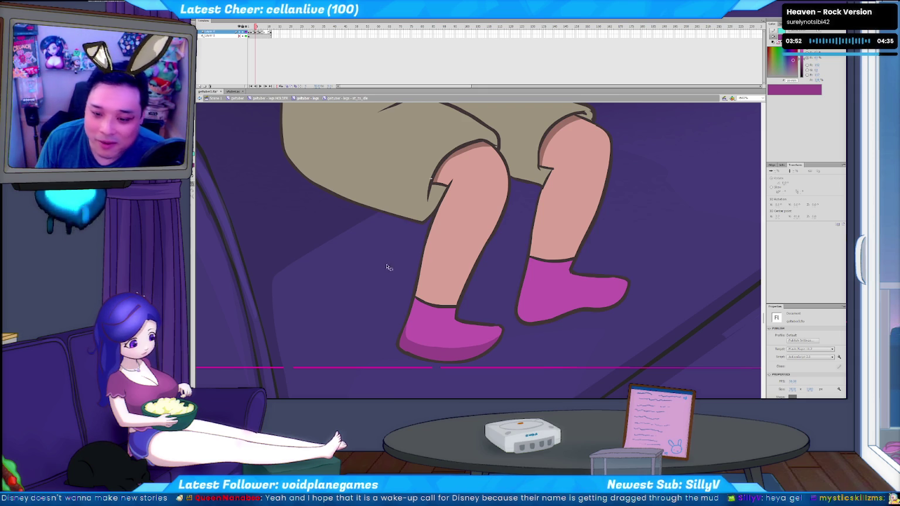
key("b")
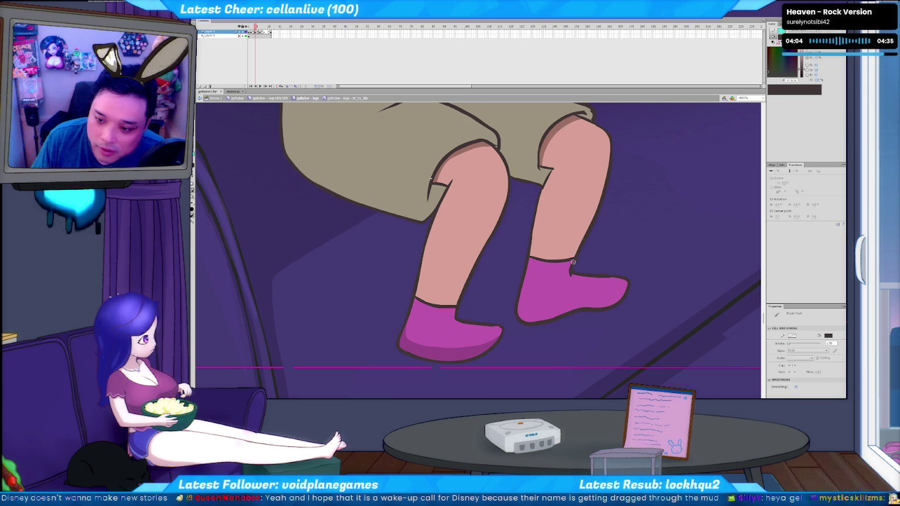
key("v")
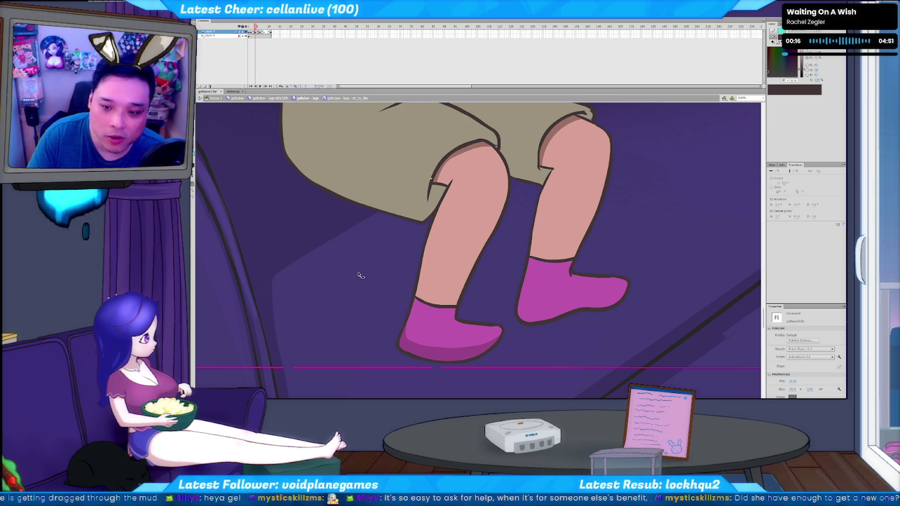
key("ctrl+minus")
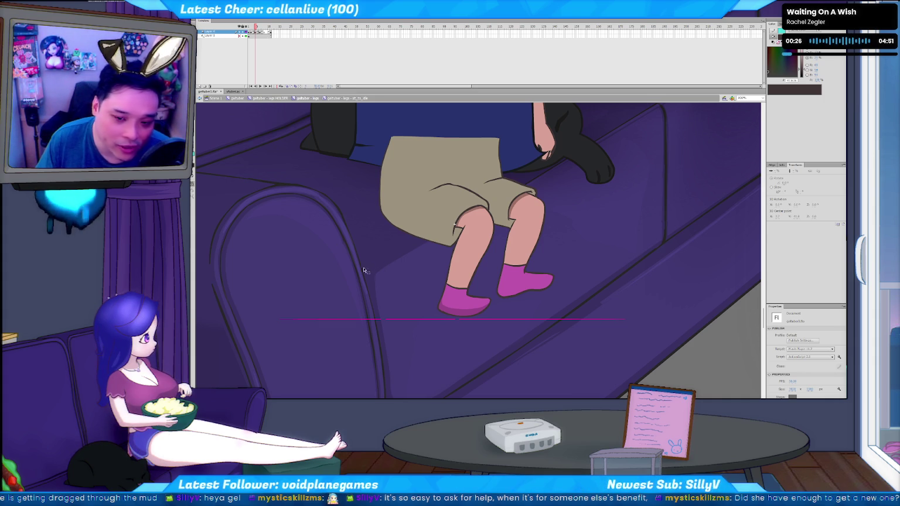
Step forward through the leg frames and sample the shorts' khaki for the Brush.
key(".")
key(".")
key(".")
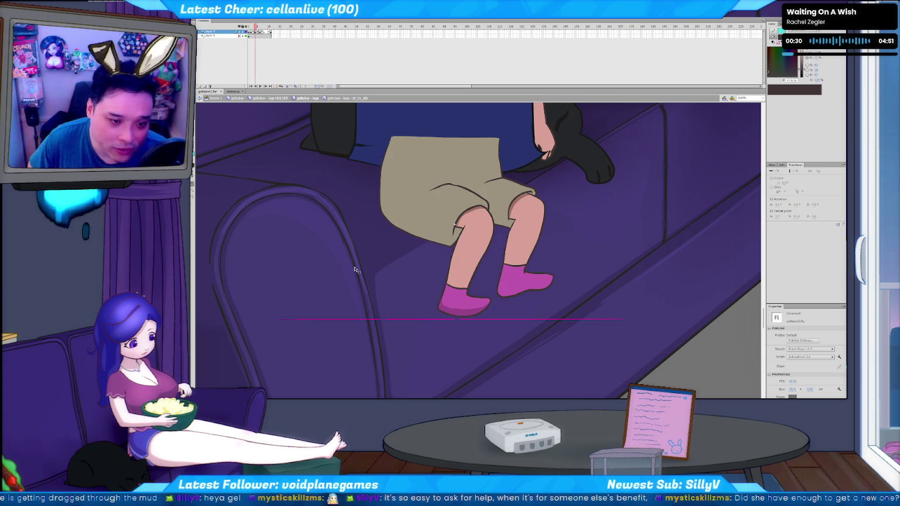
key(".")
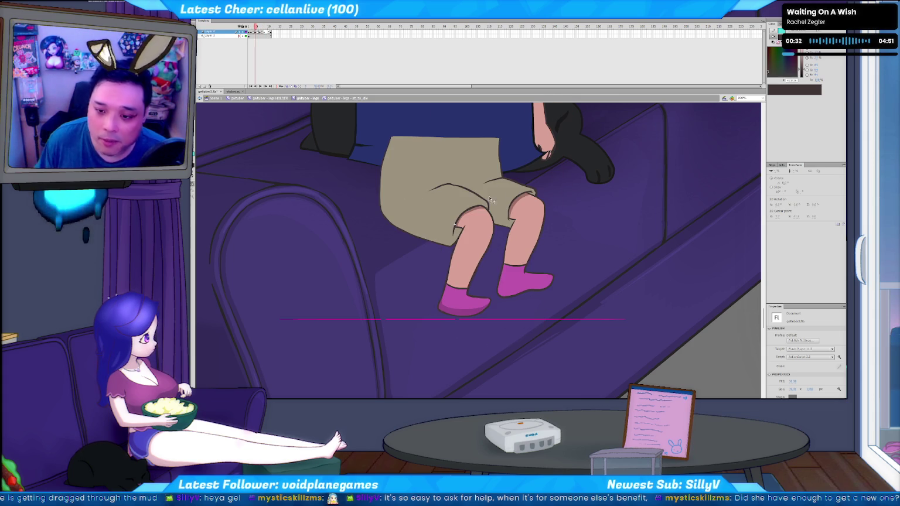
key("b")
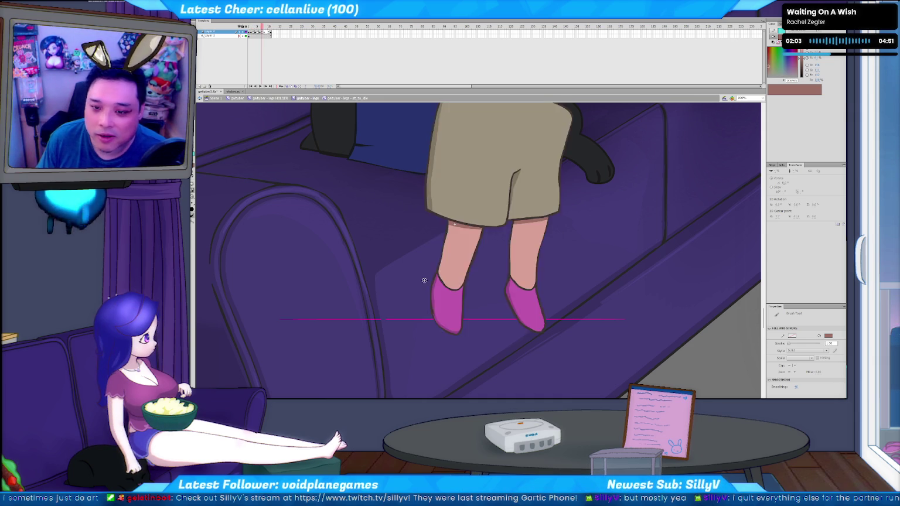
left_click(431, 225, "alt")
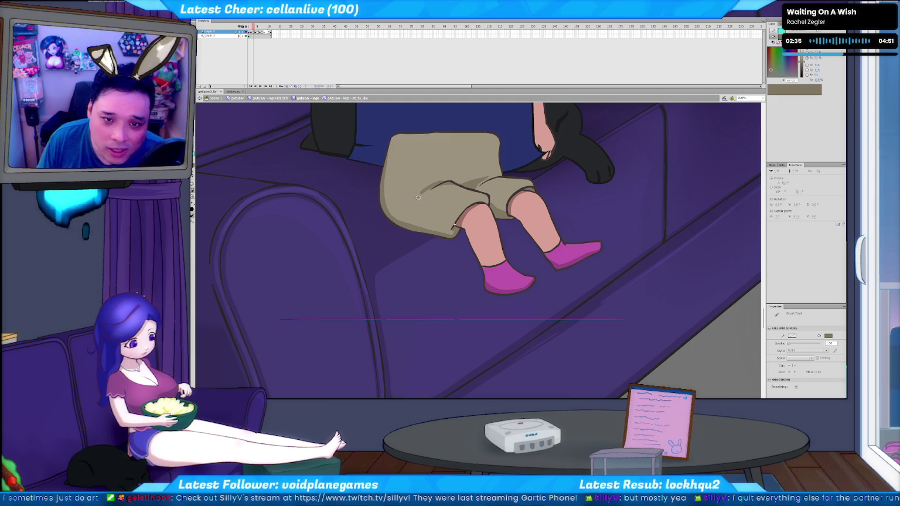
Preview the next leg poses and undo the end of the shorts' crease line.
key("Return")
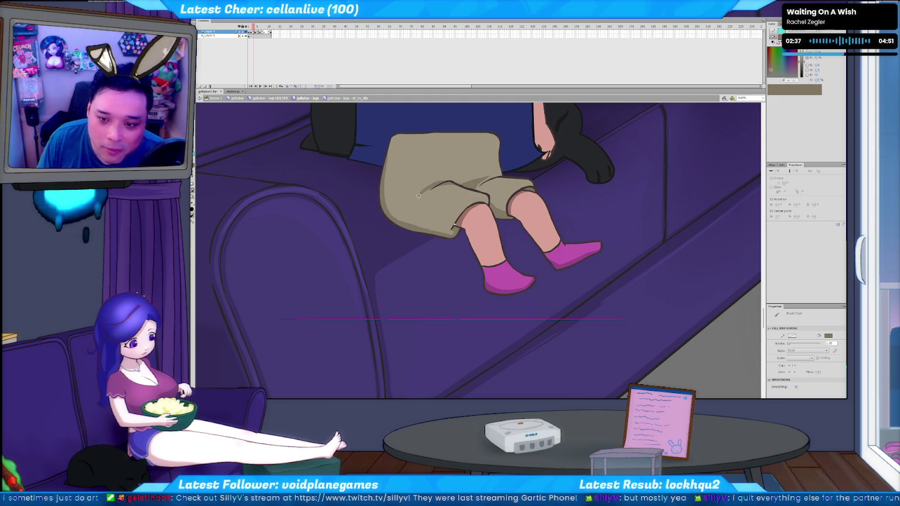
key("period")
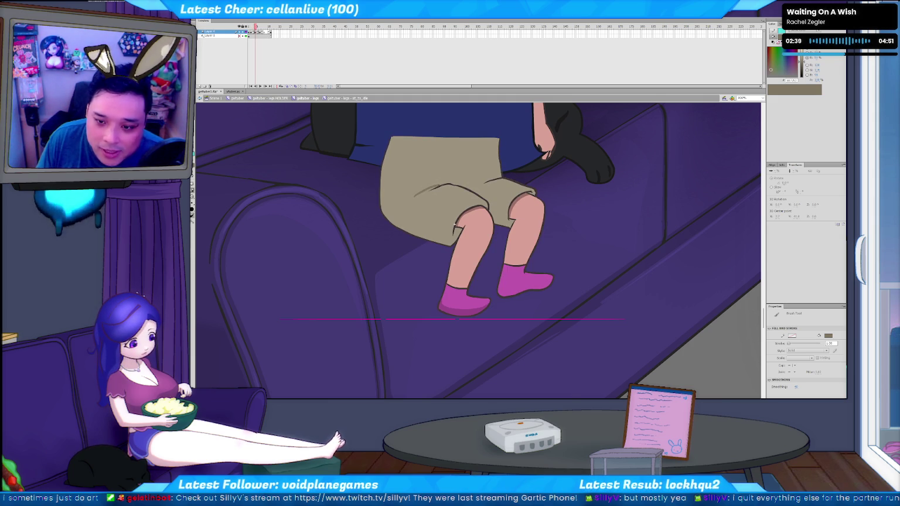
key("ctrl+z")
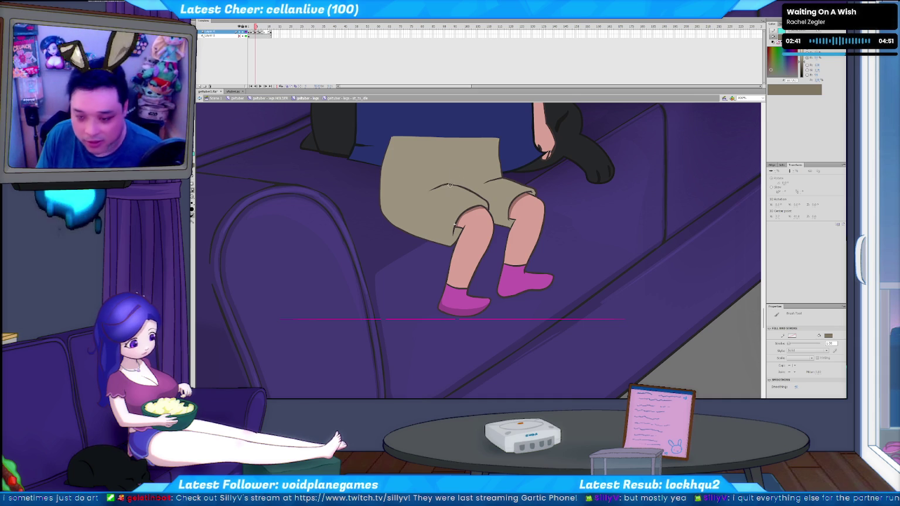
key("comma")
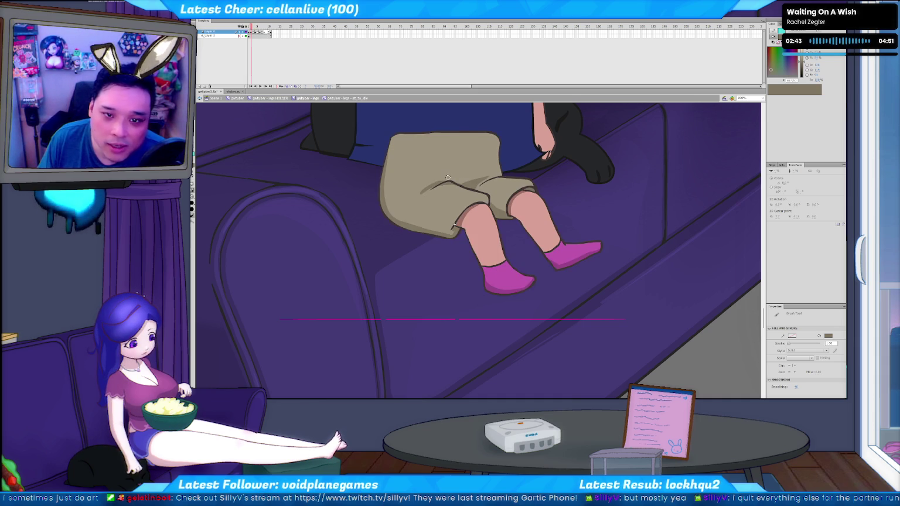
key("period")
key("comma")
key("period")
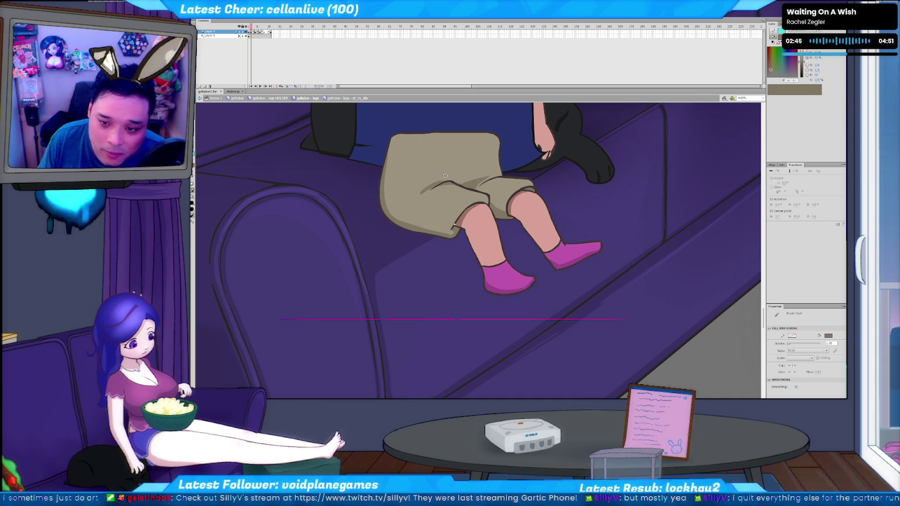
key("period")
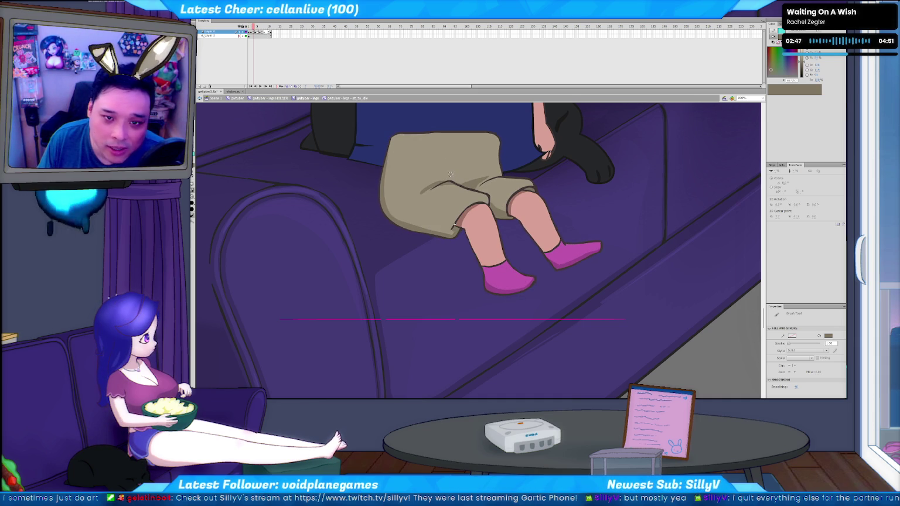
key("period")
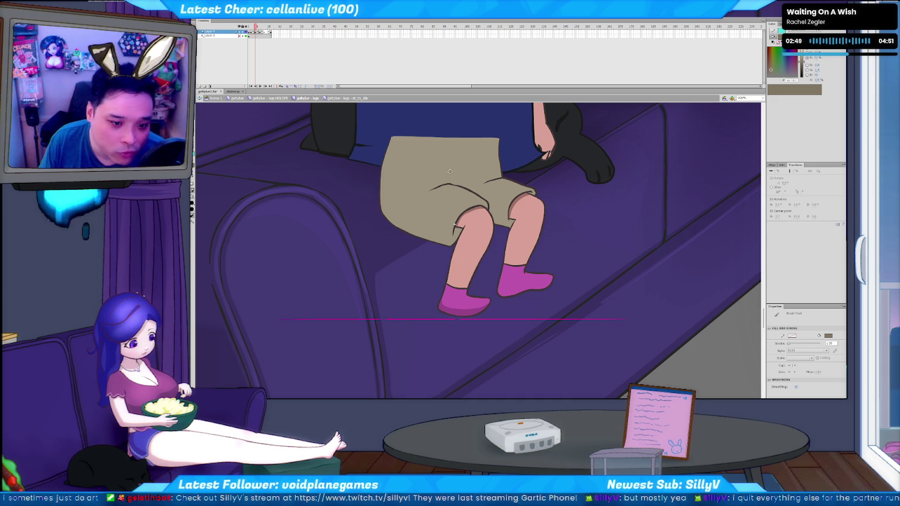
Flip between neighbouring frames to check the leg motion.
key("comma")
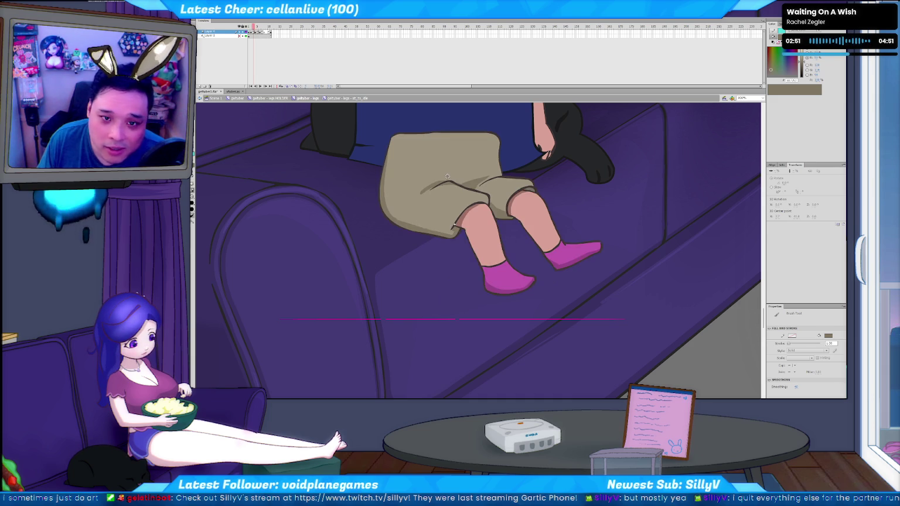
key("period")
key("comma")
key("period")
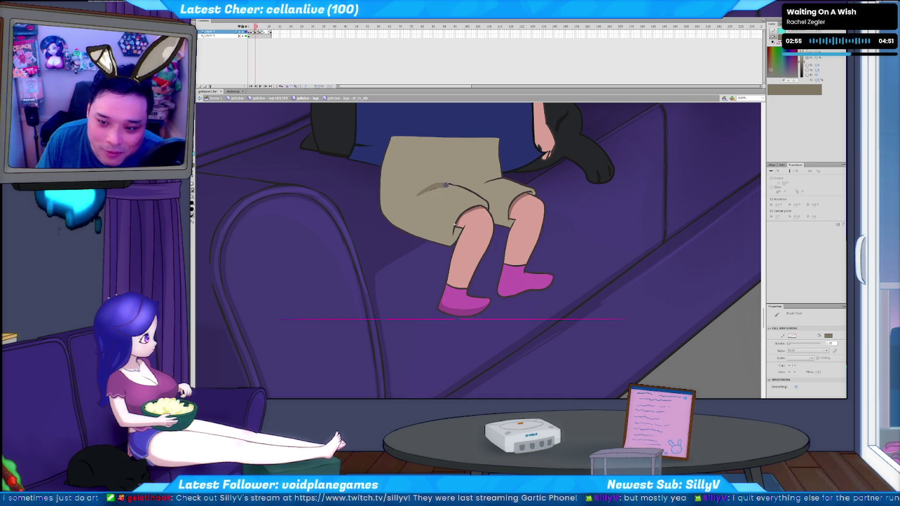
key("comma")
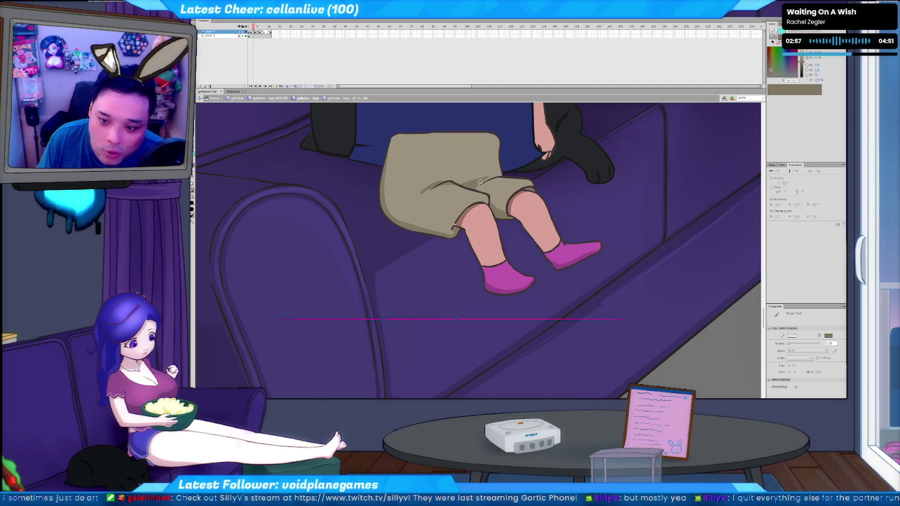
key("period")
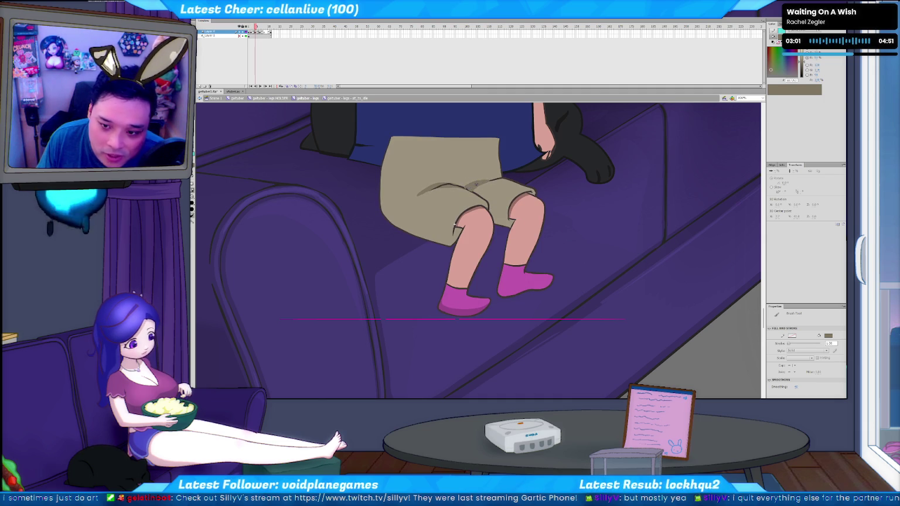
key("comma")
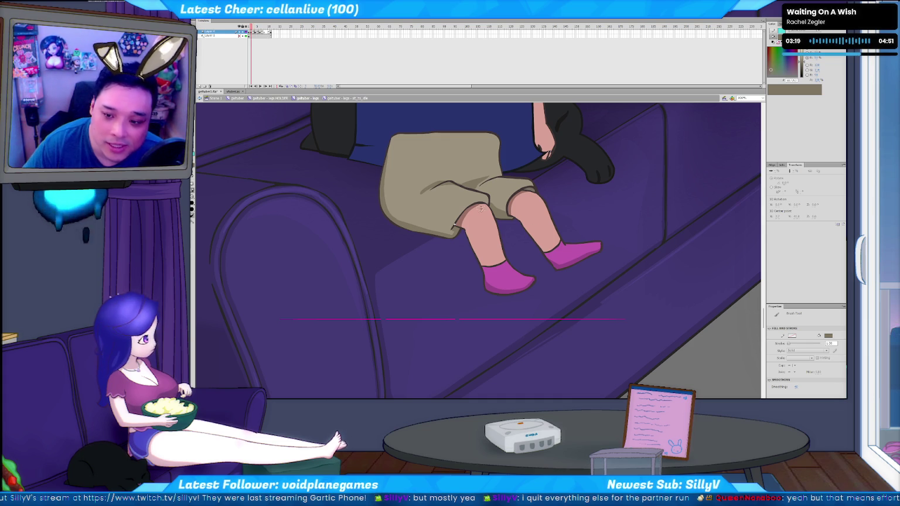
key(".")
key(".")
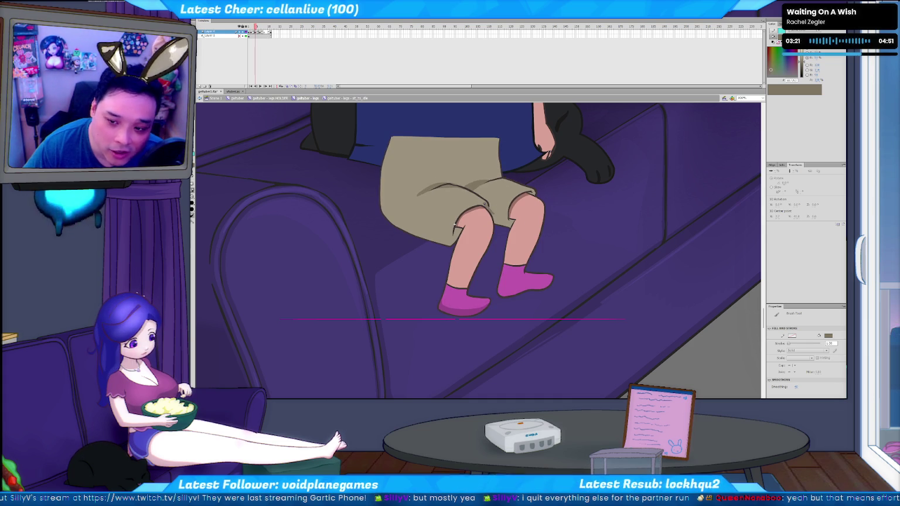
Remove the grey stroke near the knee and touch up the knee line.
left_click_drag(513, 225, 515, 221)
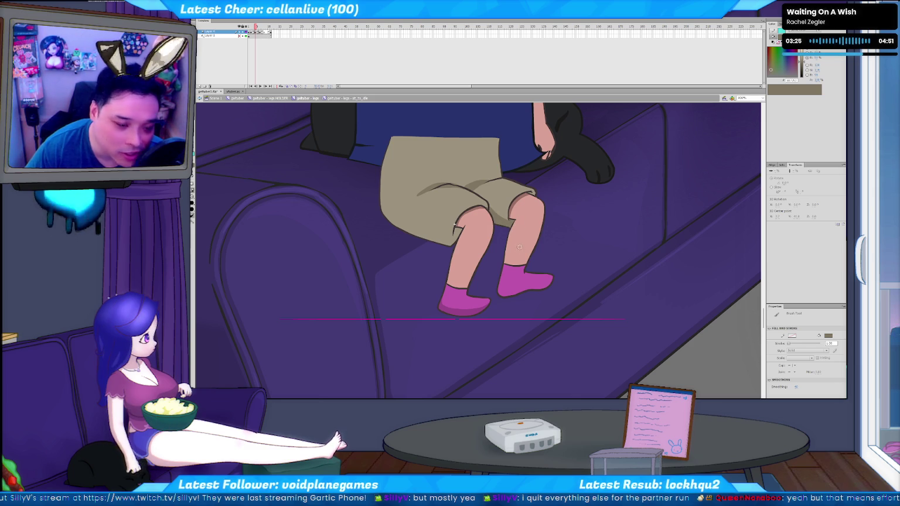
key("ctrl+z")
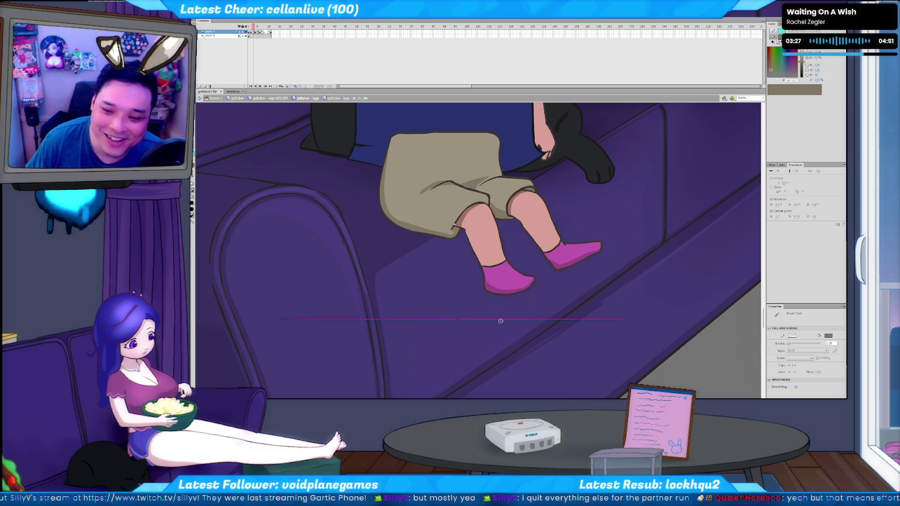
key("k")
key("b")
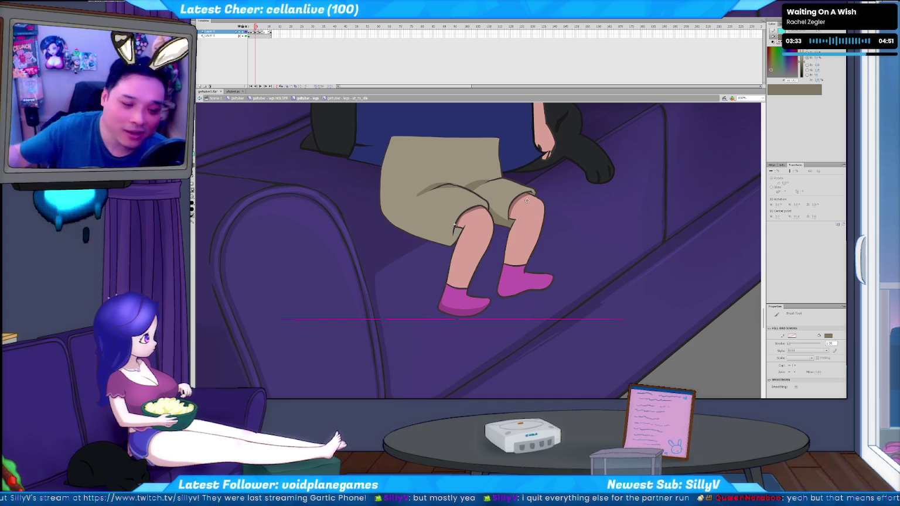
left_click_drag(454, 225, 454, 233)
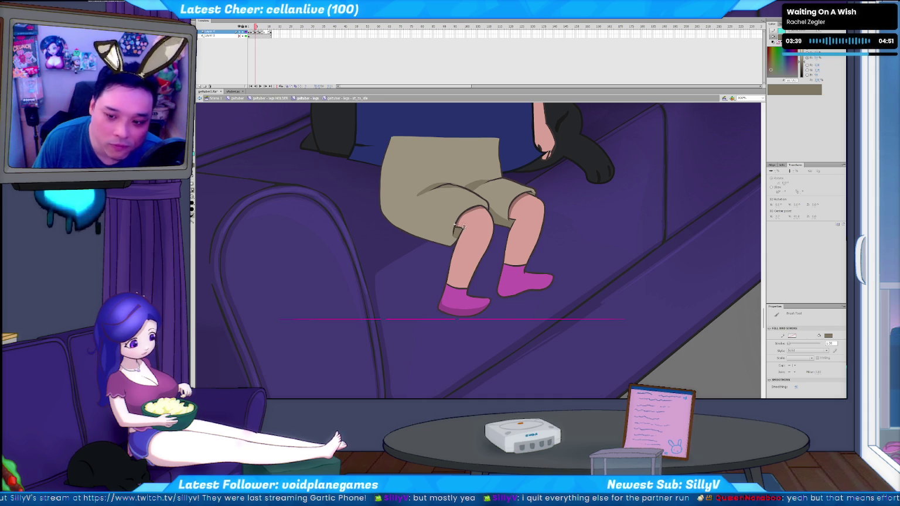
Compare neighbouring poses, then brush tan along the shorts' left and bottom edges.
key("comma")
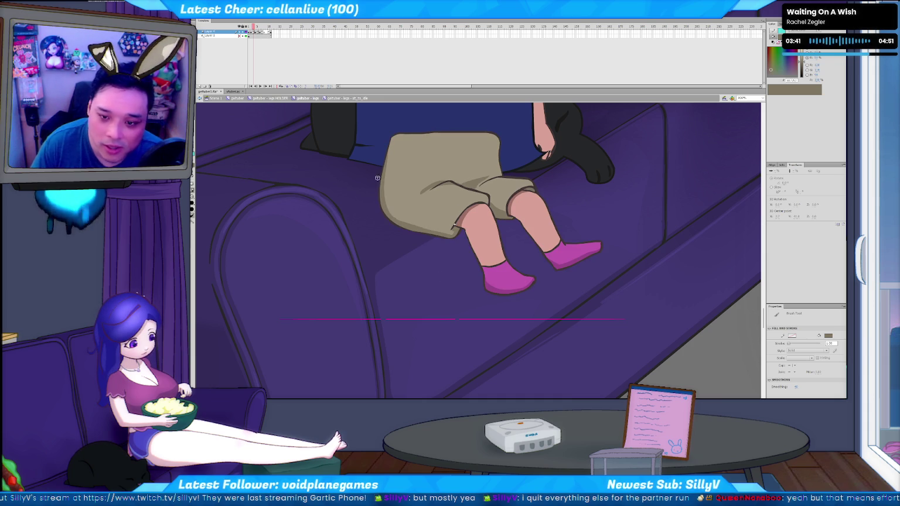
key("period")
key("comma")
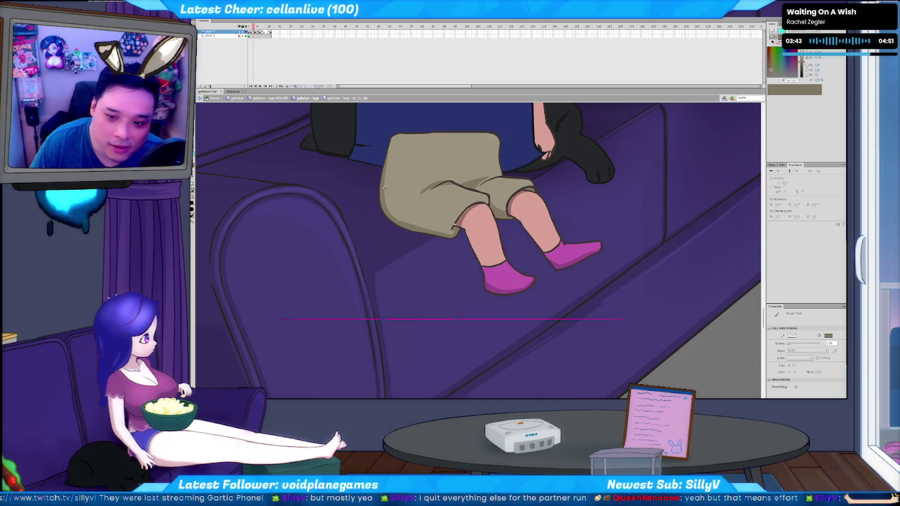
key("period")
mouse_move(381, 201)
left_mouse_down()
mouse_move(384, 147)
mouse_move(383, 195)
left_mouse_up()
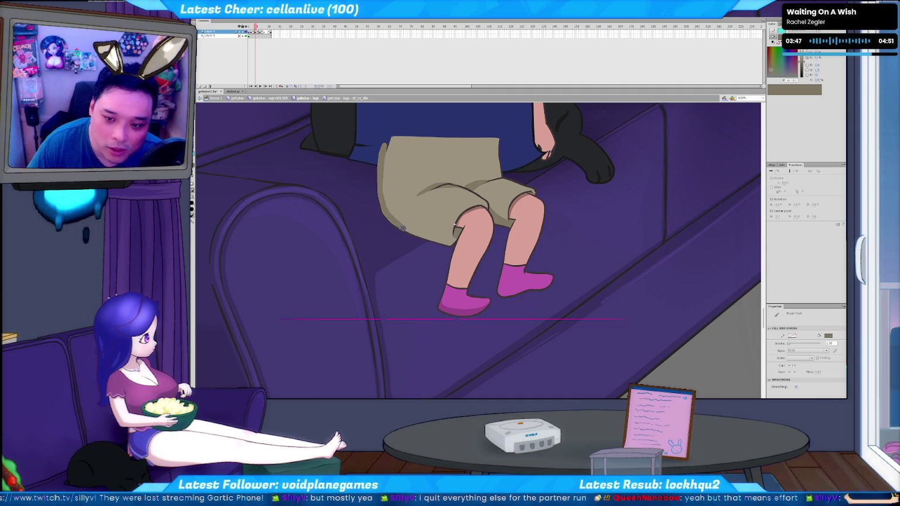
left_click_drag(396, 250, 397, 249)
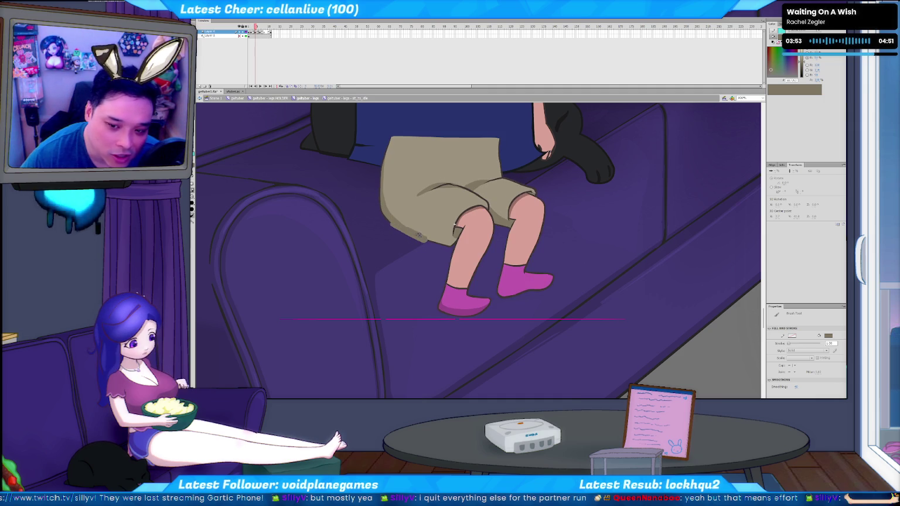
left_click_drag(438, 242, 437, 252)
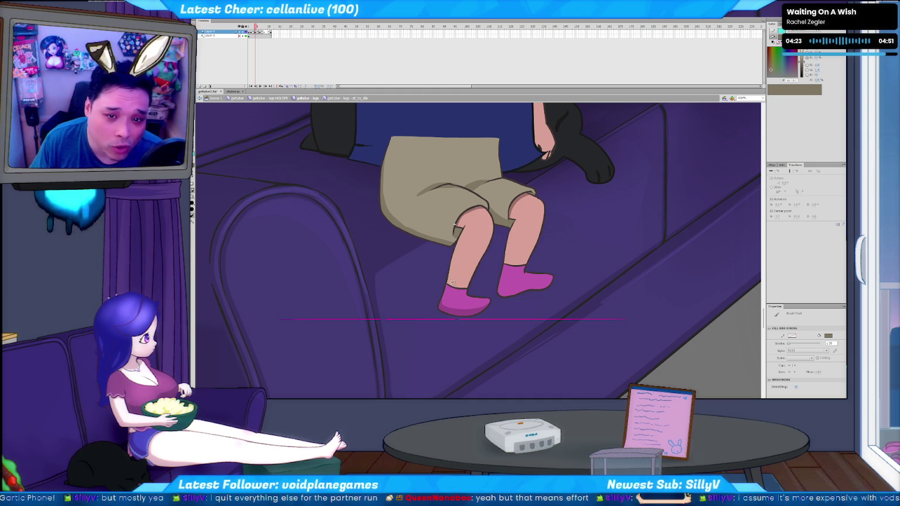
Compare the previous frame against the sitting frame.
key("comma")
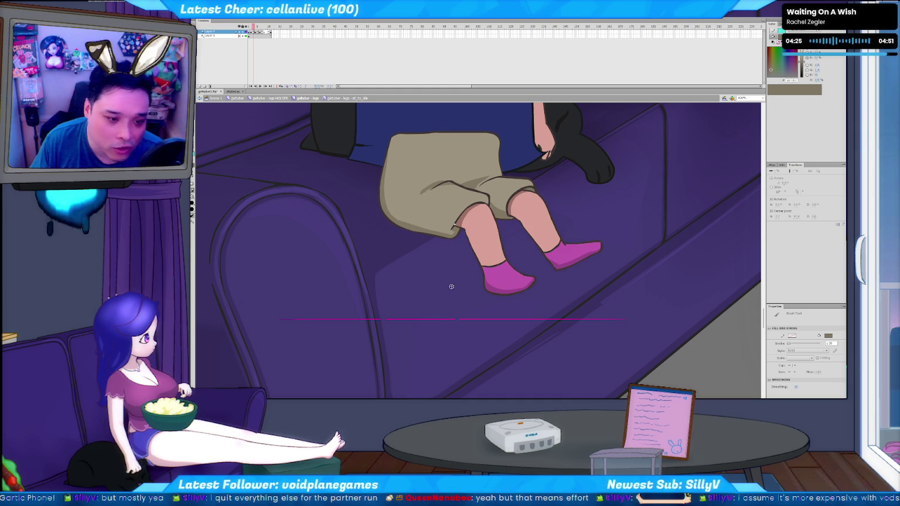
key("period")
key("comma")
key("period")
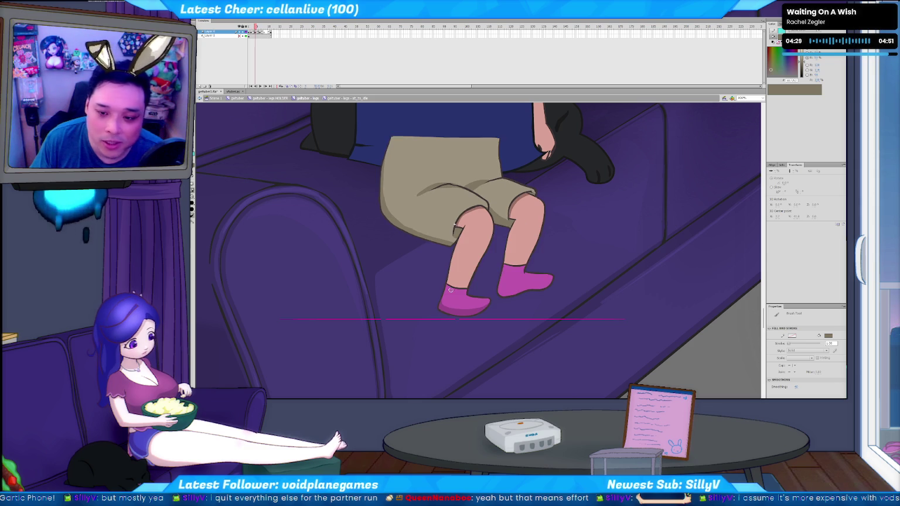
Flip through the leg poses, add a thin tan stroke, and play back briefly.
key("period")
key("comma")
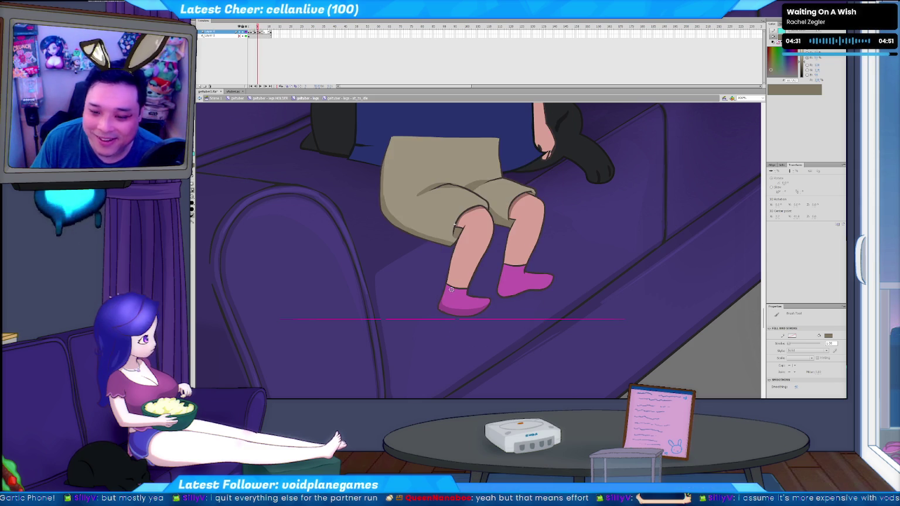
key("period")
key("period")
key("comma")
key("comma")
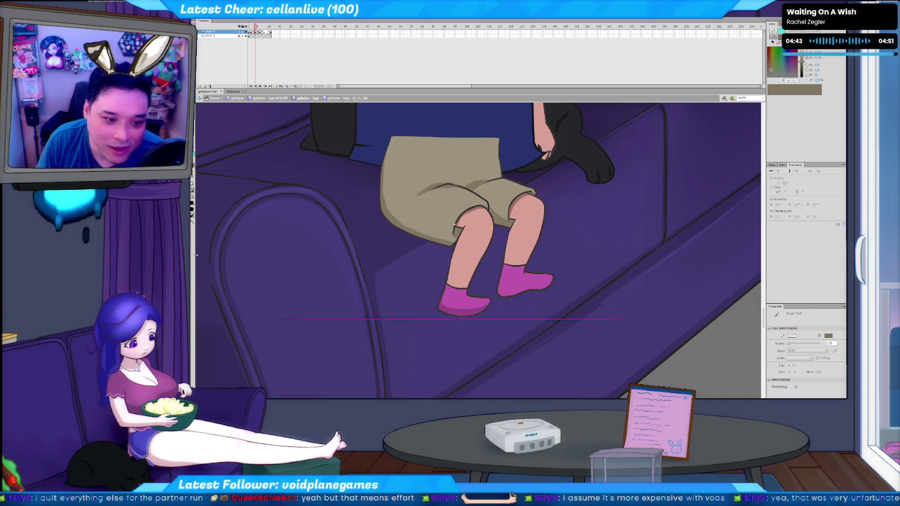
left_click_drag(366, 243, 363, 297)
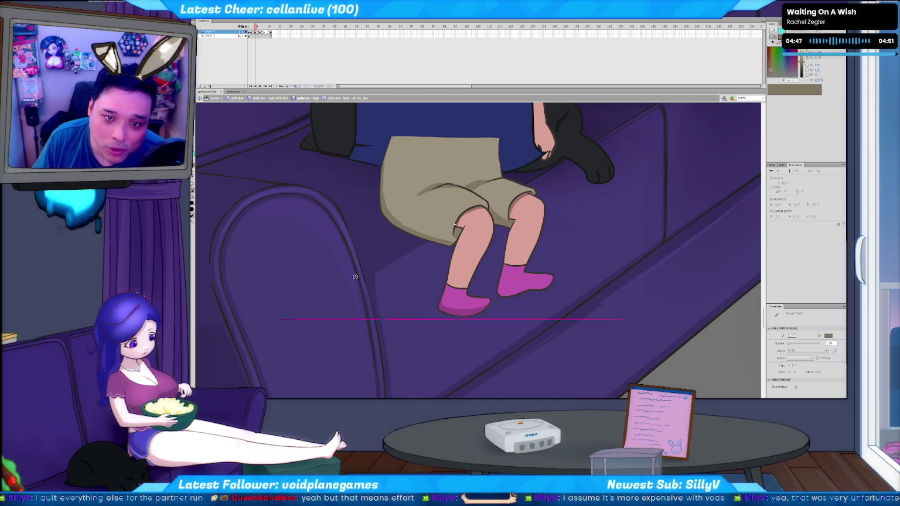
key("Return")
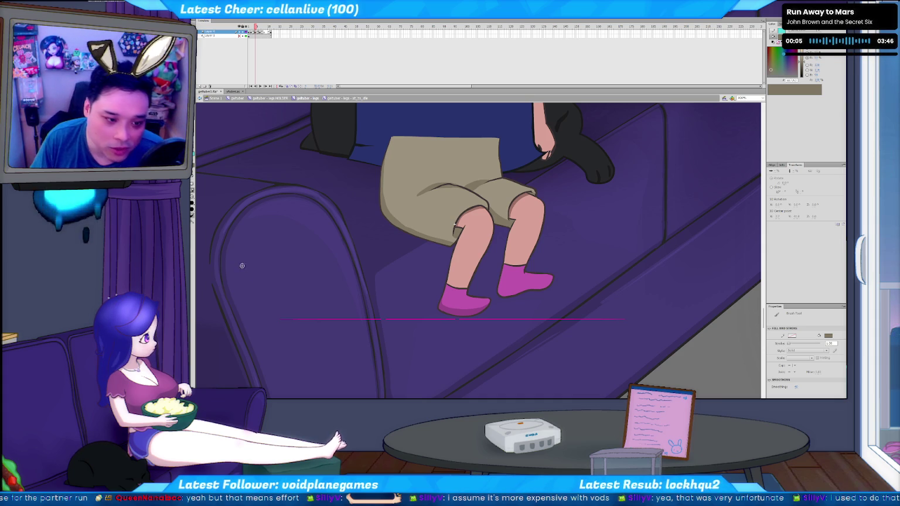
Undo the stray thin tan stroke on the character's legs.
key("ctrl+z")
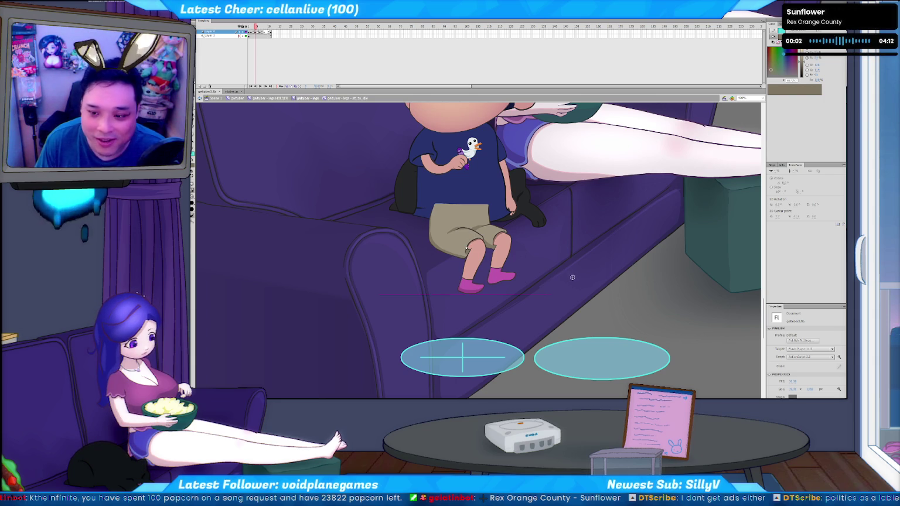
Advance one frame, sample the sock magenta and zoom in on the legs.
key("b")
key("v")
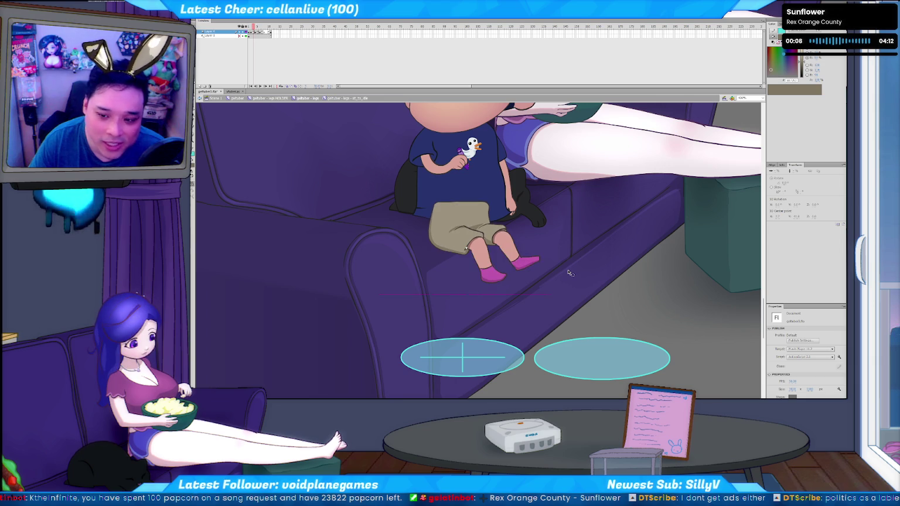
key("Return")
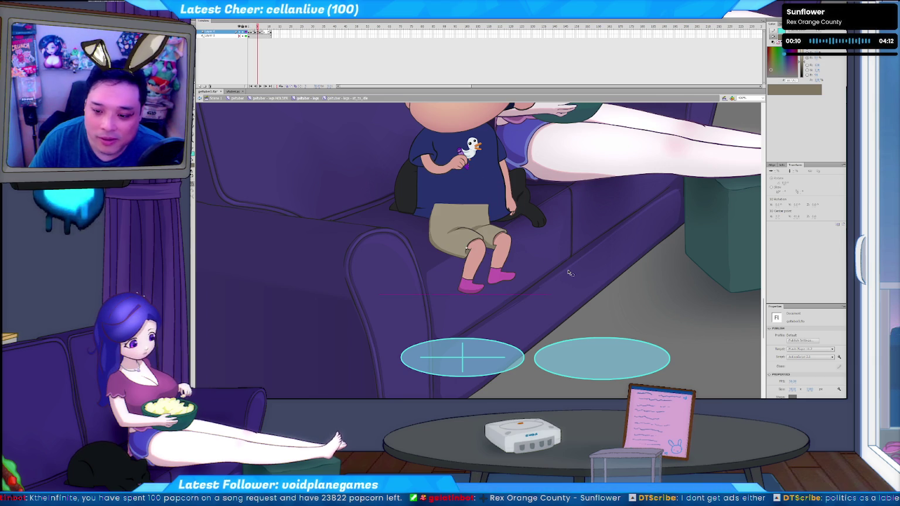
left_click(471, 290)
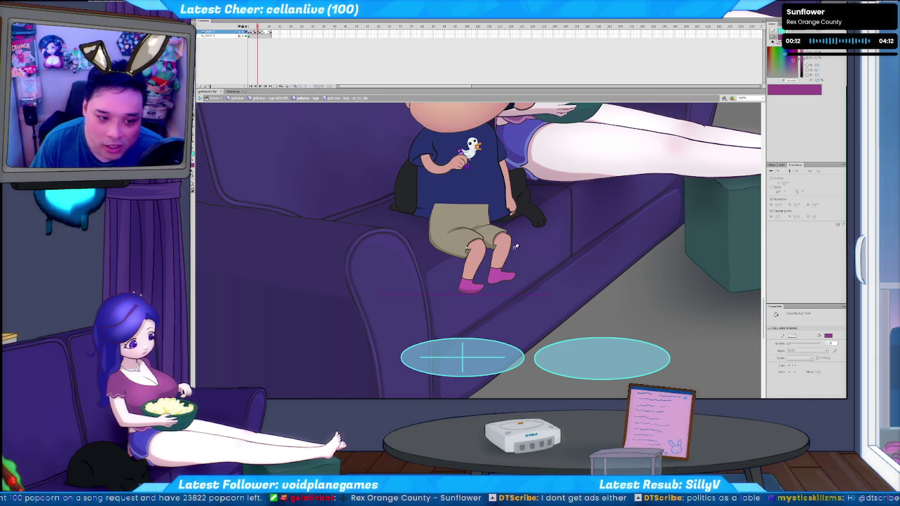
key("ctrl+equal")
key("b")
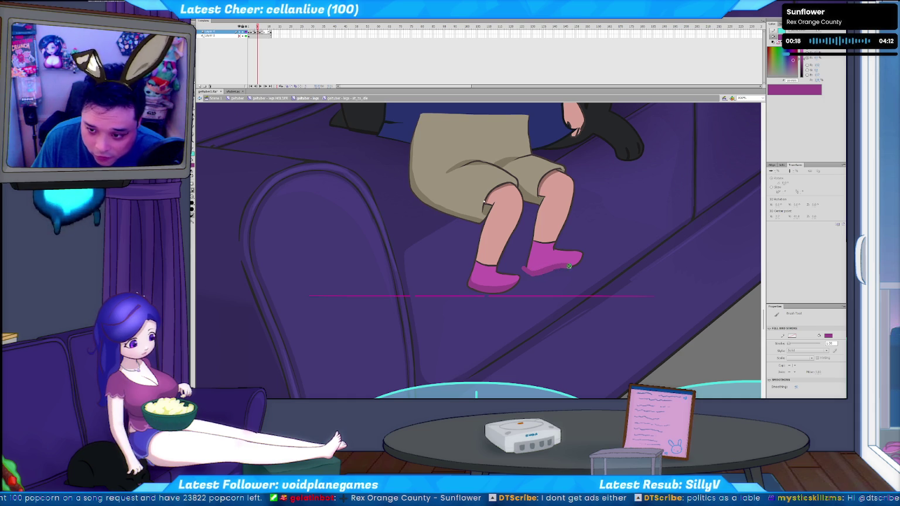
Check the right sock's pink fill, then clear the selection and zoom out.
key("v")
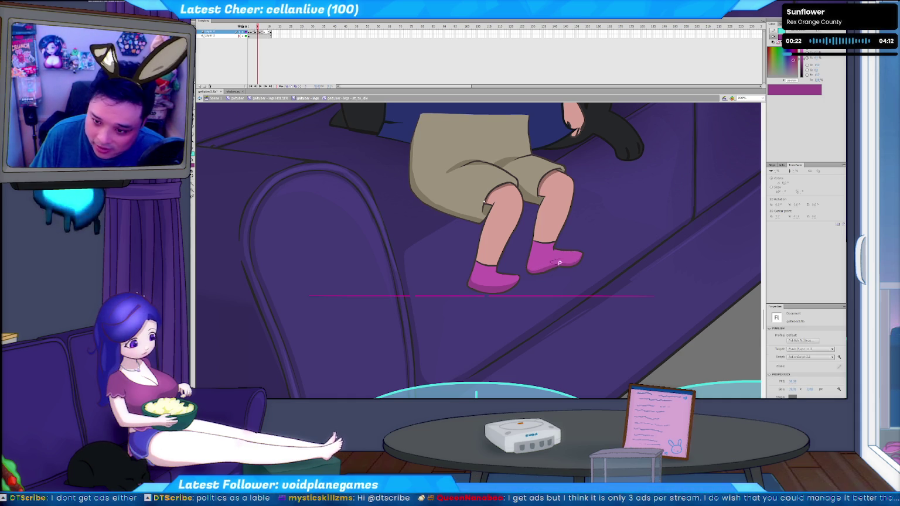
left_click(578, 250)
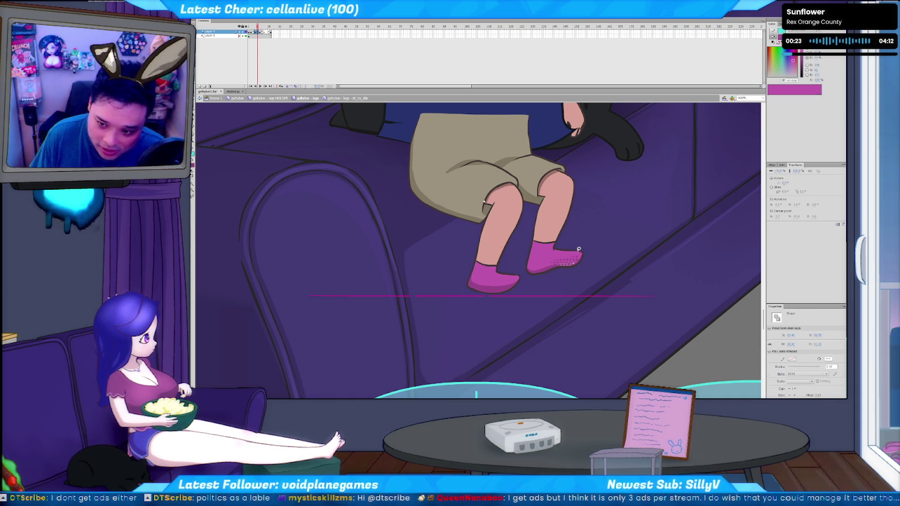
left_click(599, 273)
key("ctrl+z")
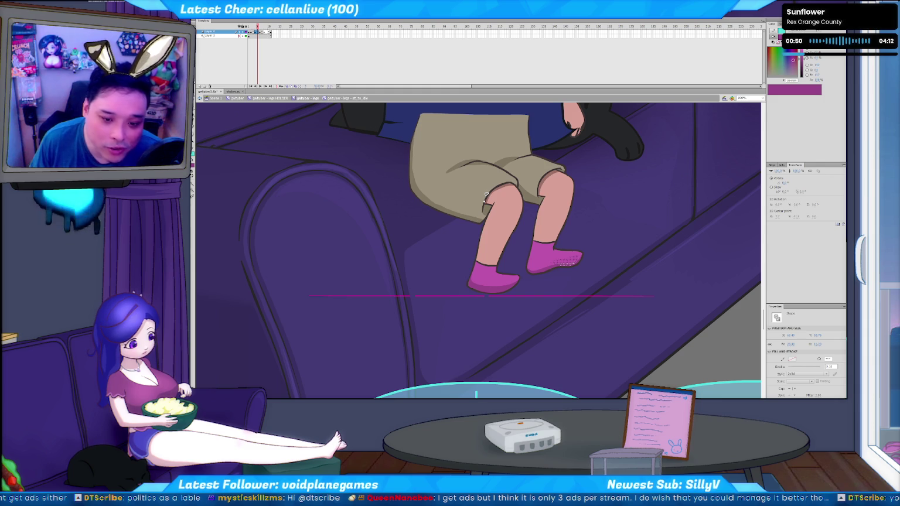
left_click(456, 241)
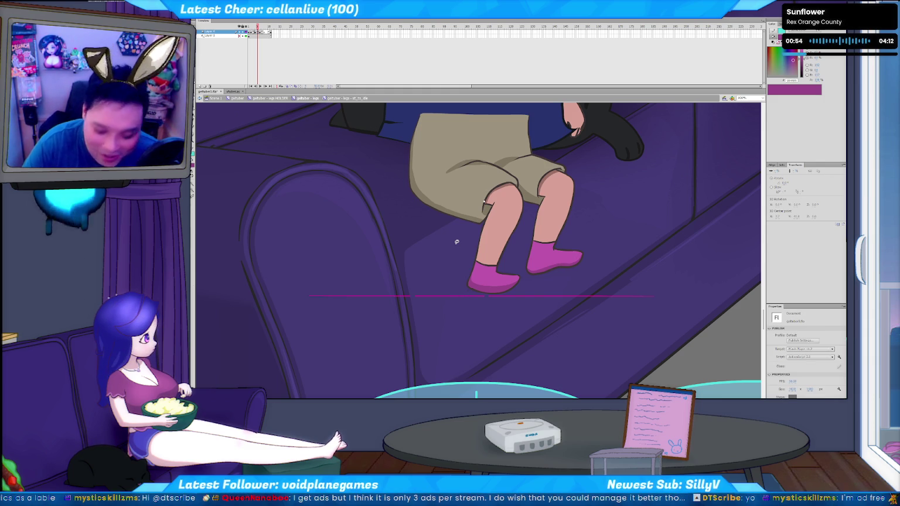
key("ctrl+minus")
Flip between sitting and standing frames to land on the straight-hanging-legs frame.
key("b")
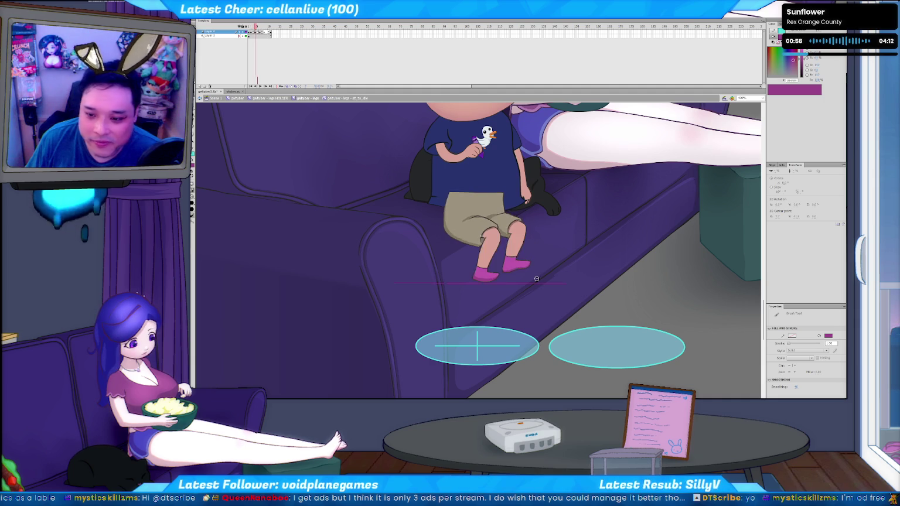
key("period")
key("period")
key("period")
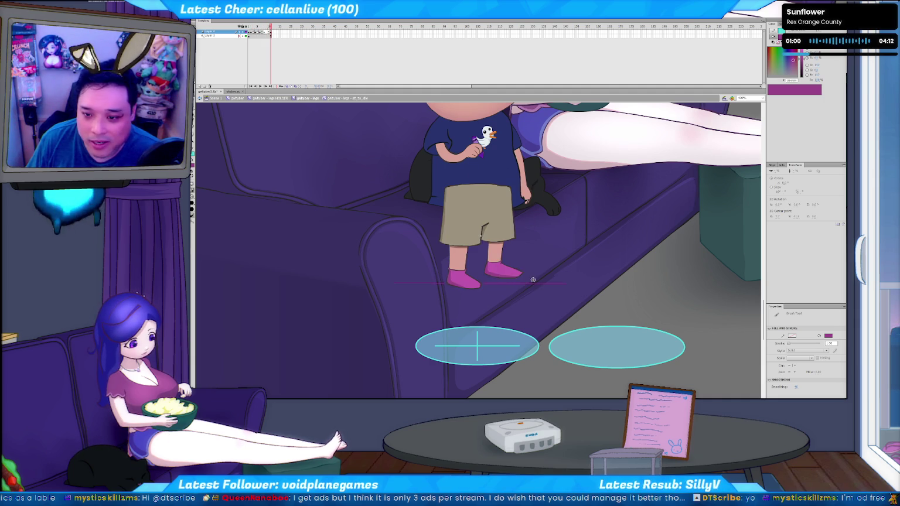
key("comma")
key("comma")
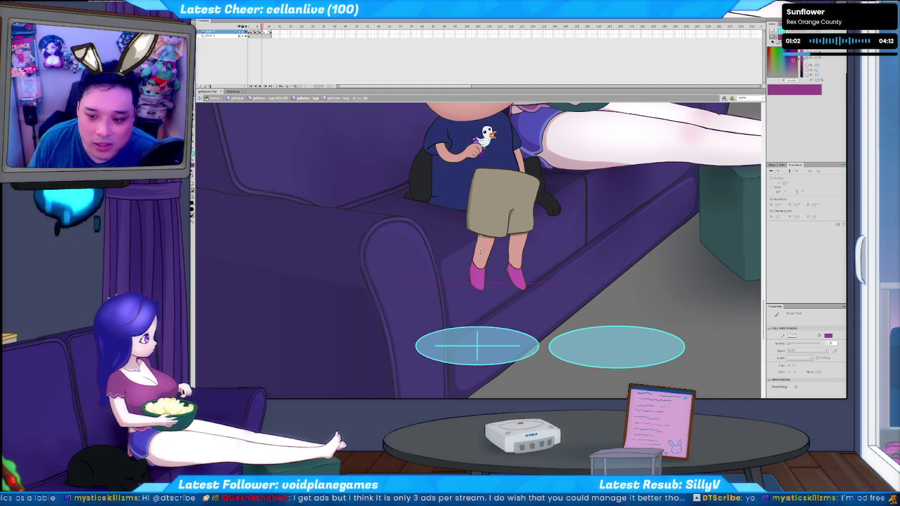
key("period")
key("period")
key("period")
key("comma")
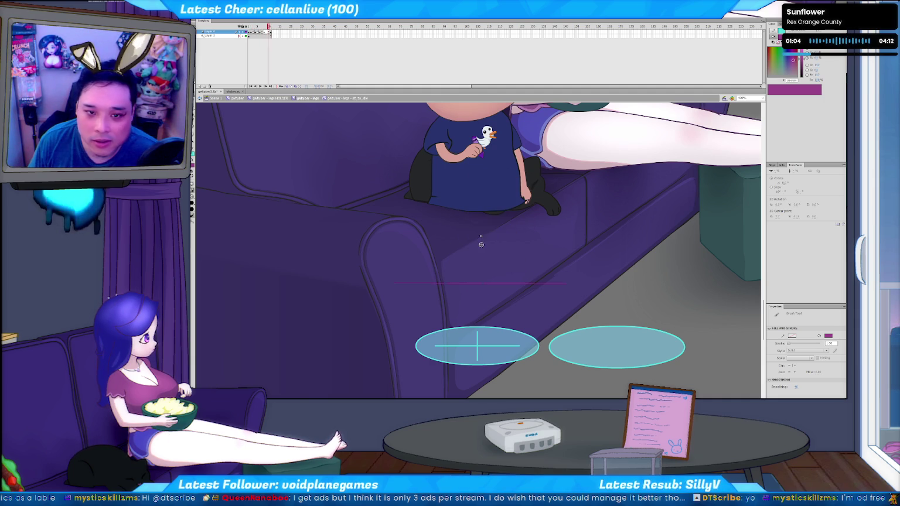
key("comma")
key("comma")
key("comma")
key("comma")
key("comma")
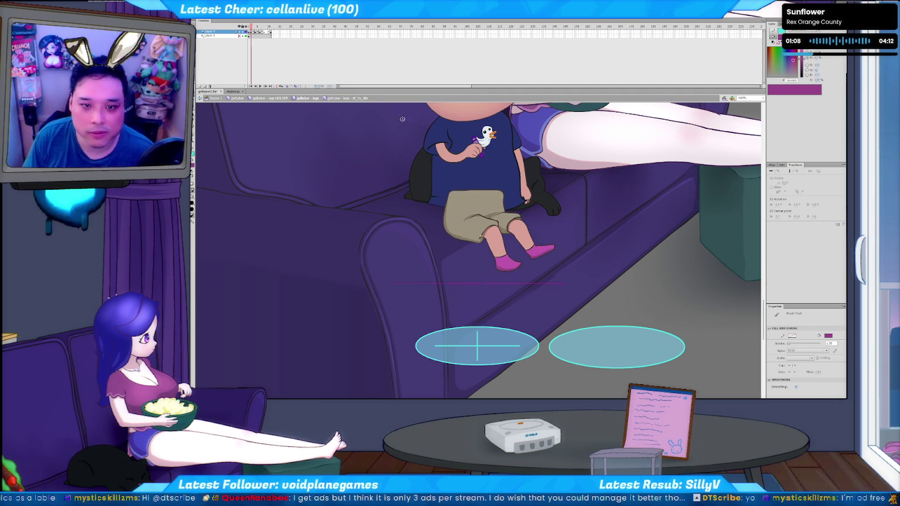
key("period")
key("period")
key("period")
key("period")
key("period")
key("period")
key("period")
key("period")
key("period")
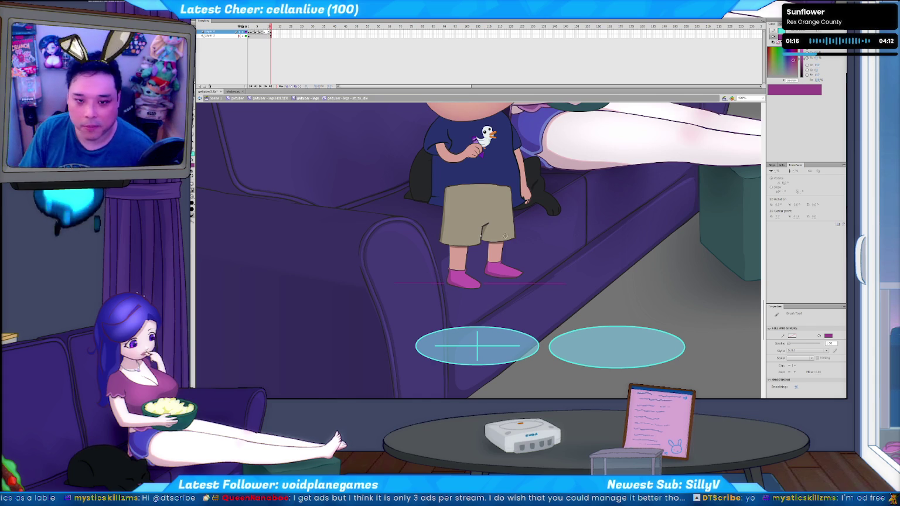
key("comma")
key("comma")
key("comma")
key("comma")
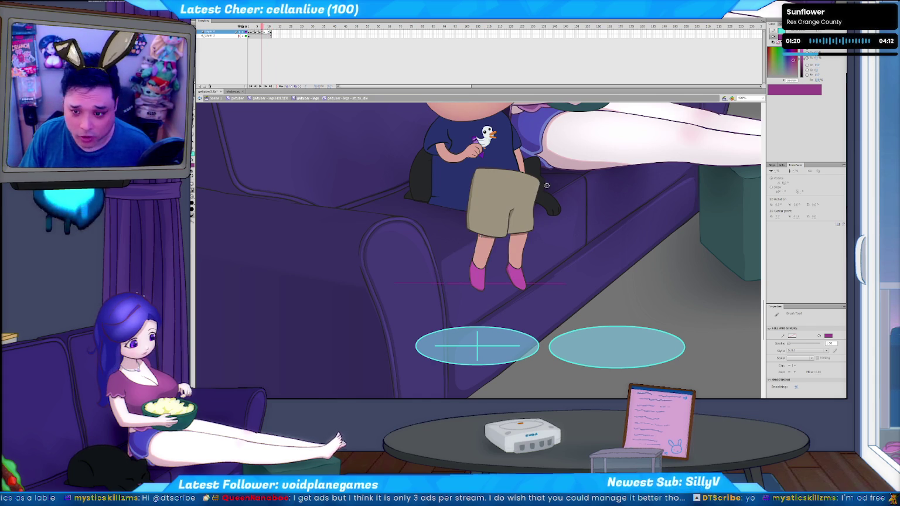
key("period")
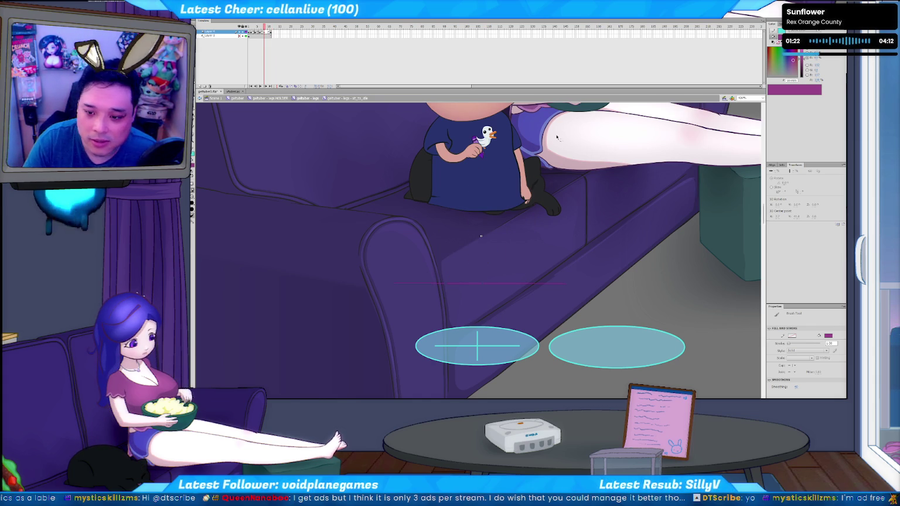
key("comma")
key("Return")
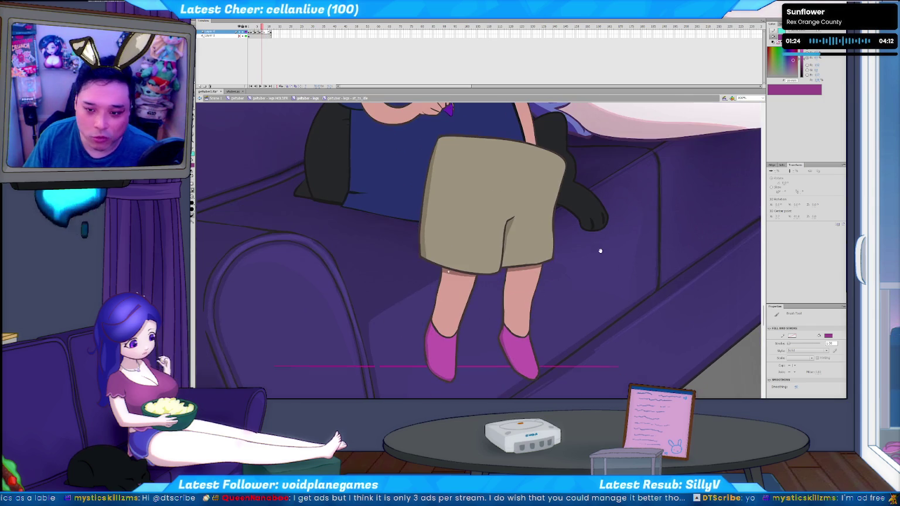
Sample the shorts' brown, then set red as the brush colour on the onion-skinned frame.
key("i")
left_click(421, 228)
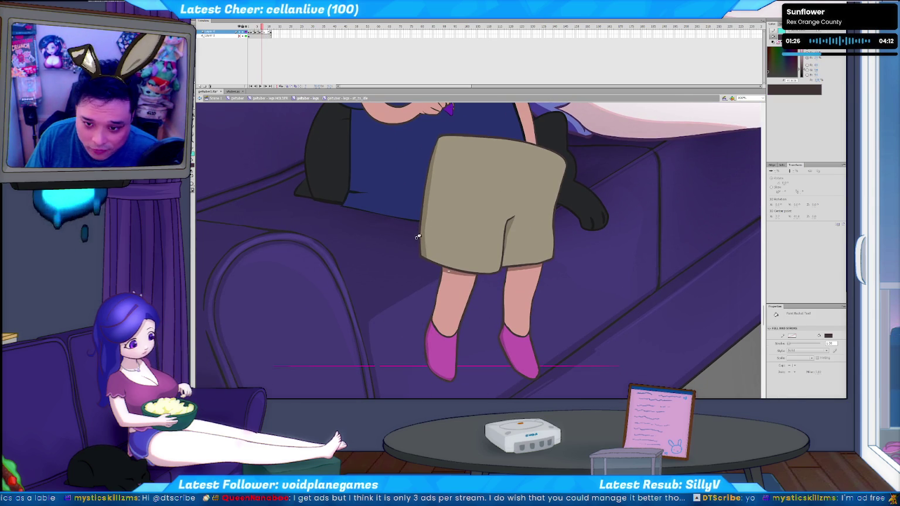
key("period")
key("b")
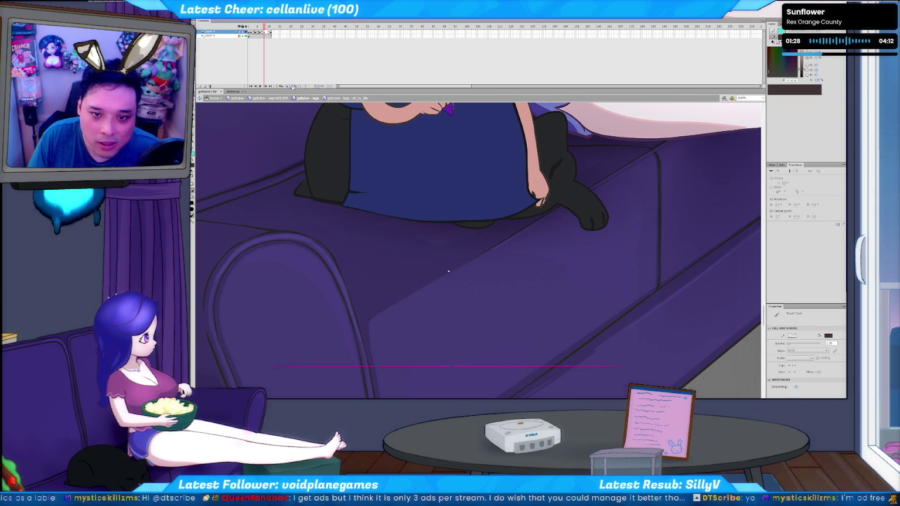
key("comma")
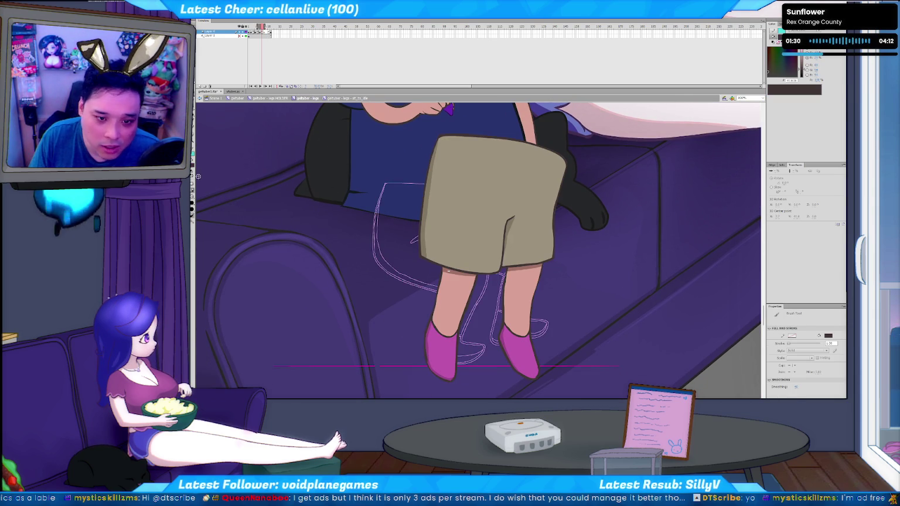
left_click(193, 198)
left_click(211, 198)
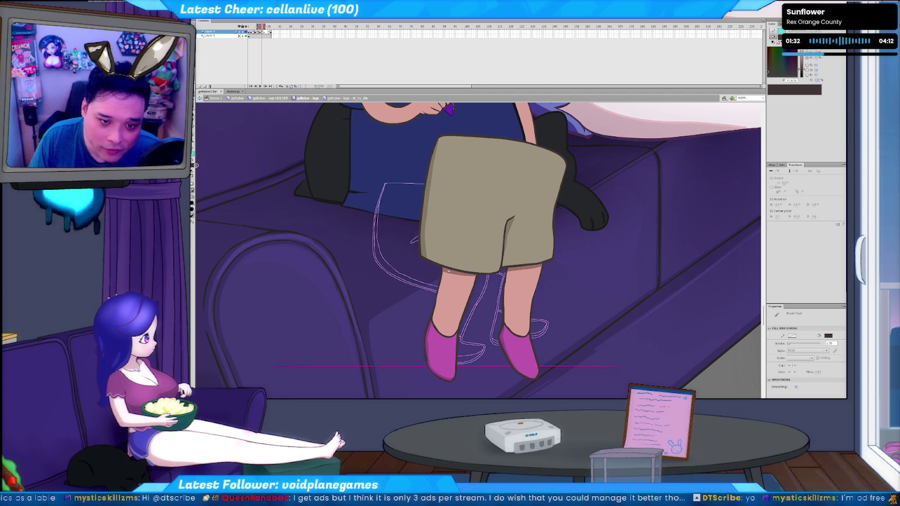
left_click(193, 173)
left_click(234, 178)
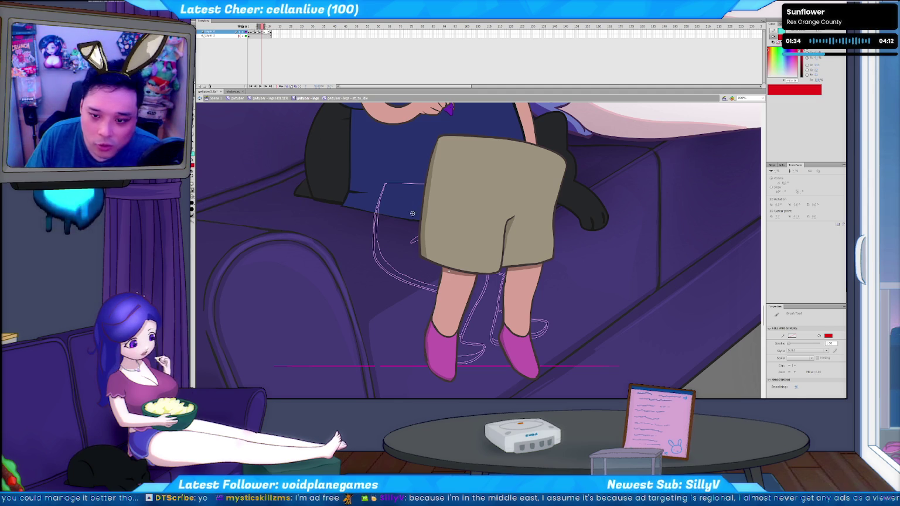
key("b")
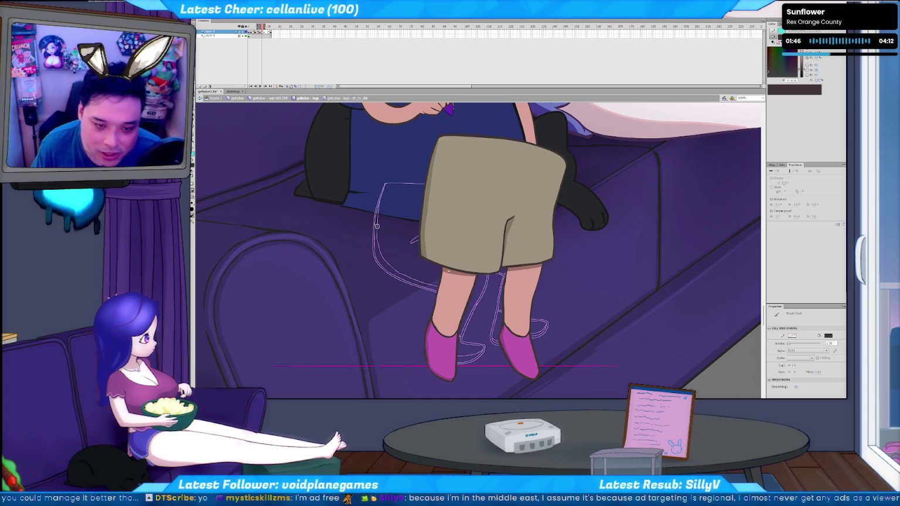
Compare sitting and standing frames, ending on the blank frame to draw on.
key("period")
key("comma")
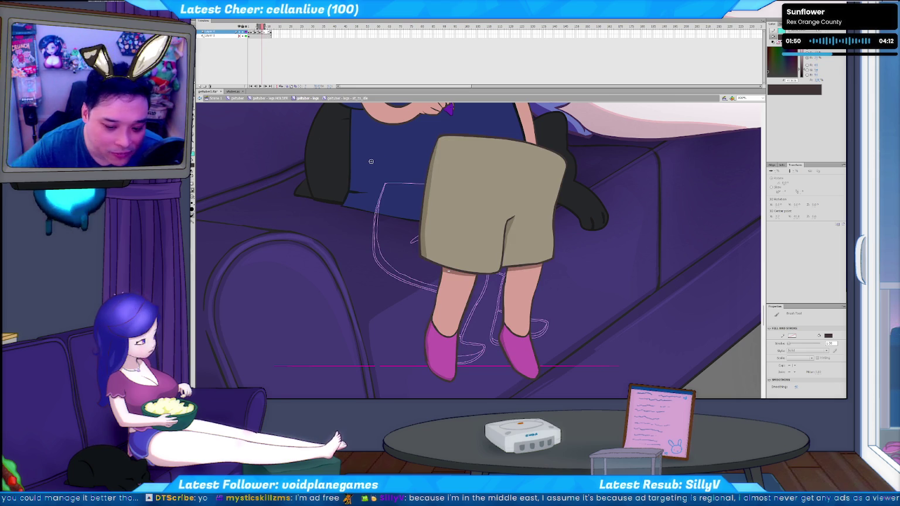
key("period")
key("comma")
key("period")
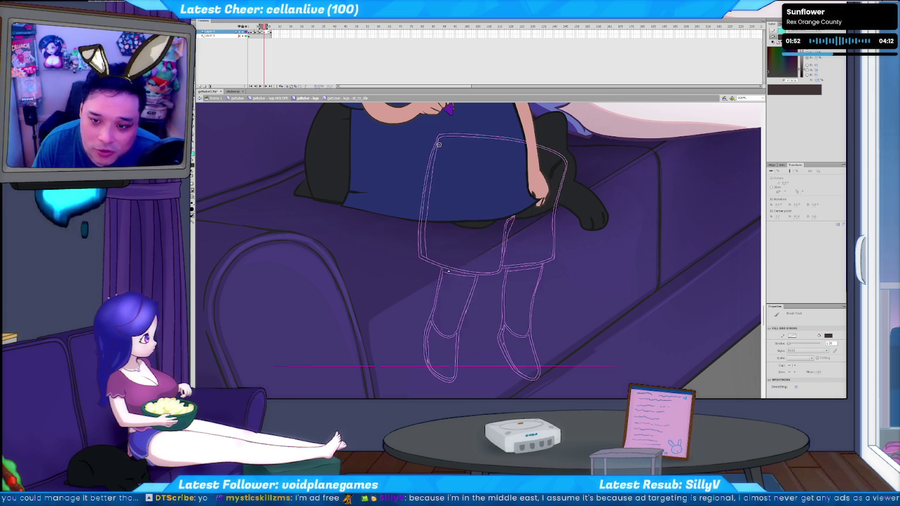
key("comma")
key("comma")
key("period")
key("period")
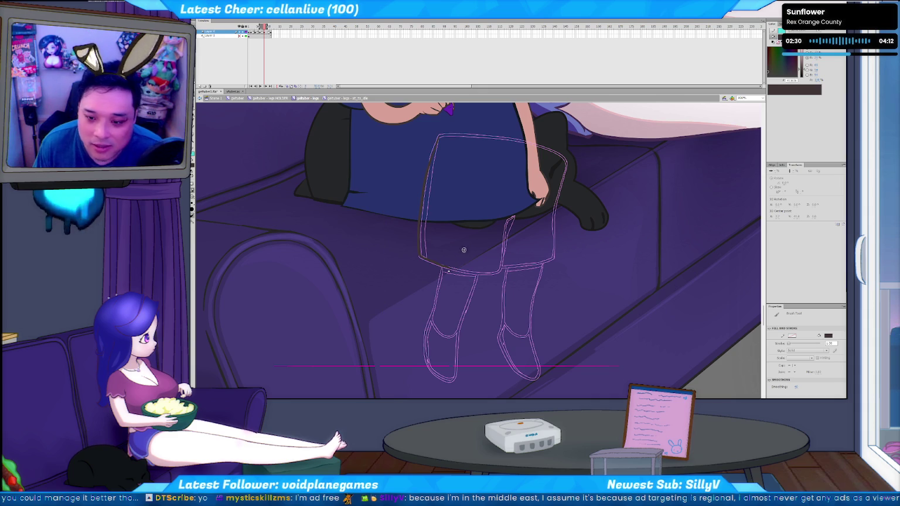
Trace the shorts' edges and hem in red brush lines, undoing one stray stroke.
key("v")
left_click(193, 167)
left_click(235, 178)
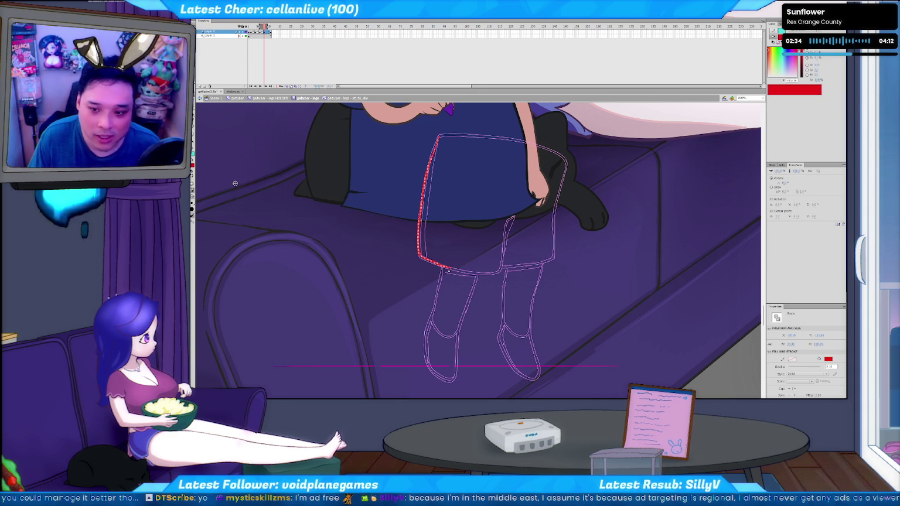
key("b")
left_click_drag(438, 138, 452, 271)
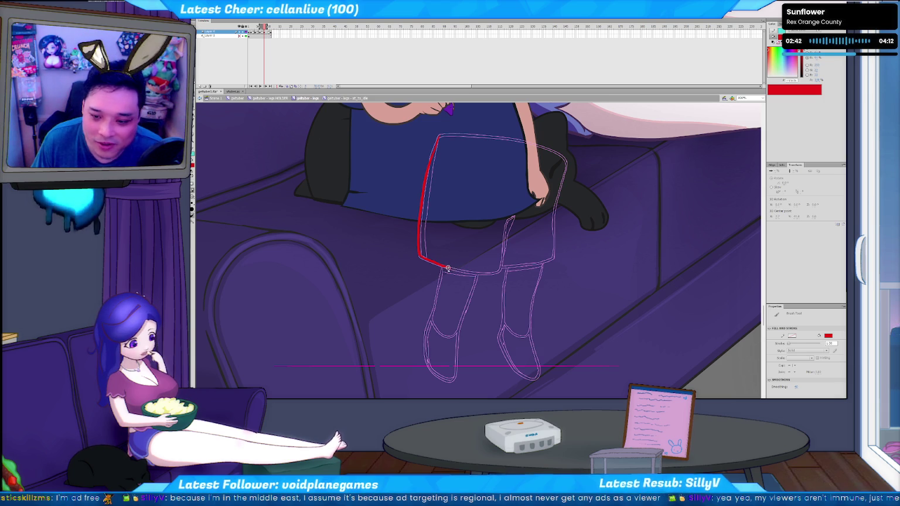
key("ctrl+z")
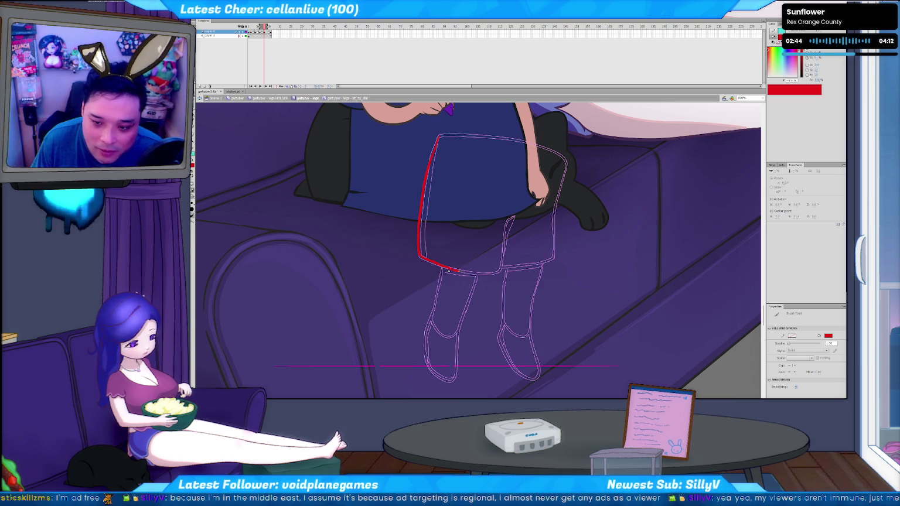
left_click_drag(457, 271, 480, 274)
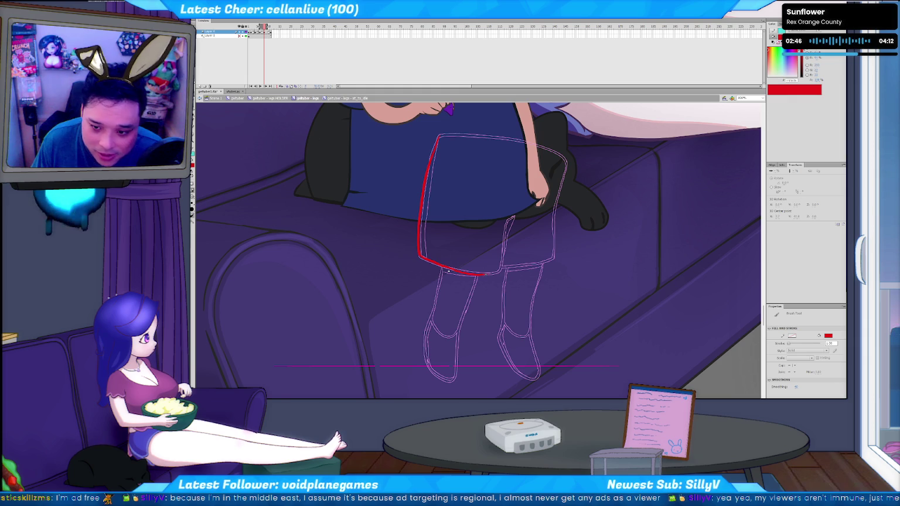
left_click_drag(501, 272, 505, 237)
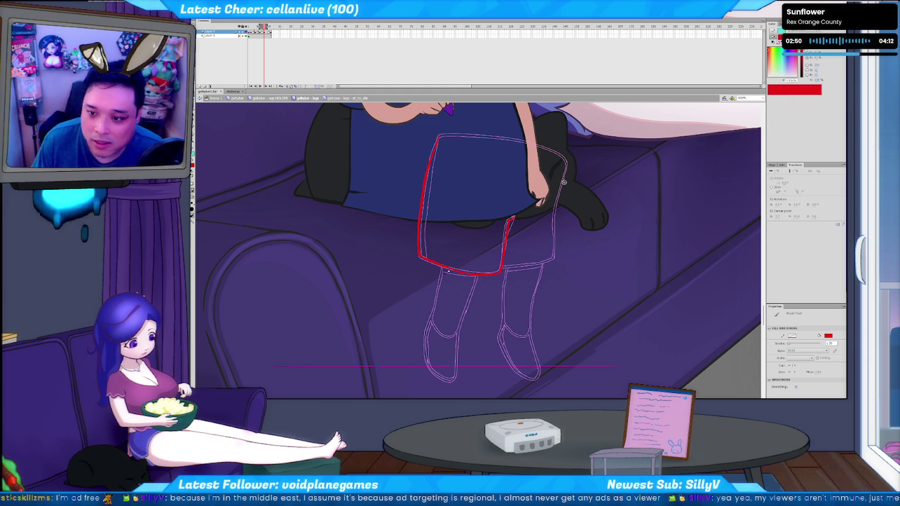
left_click_drag(566, 161, 552, 256)
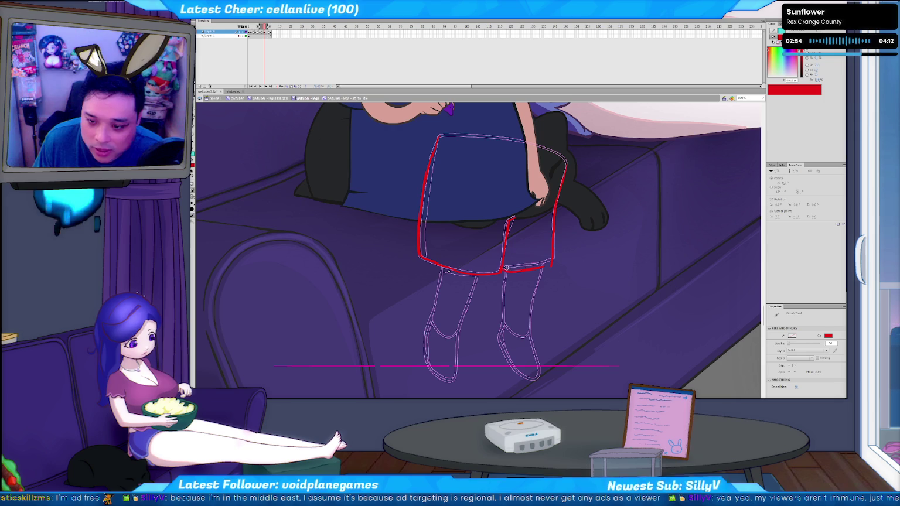
left_click_drag(502, 266, 551, 263)
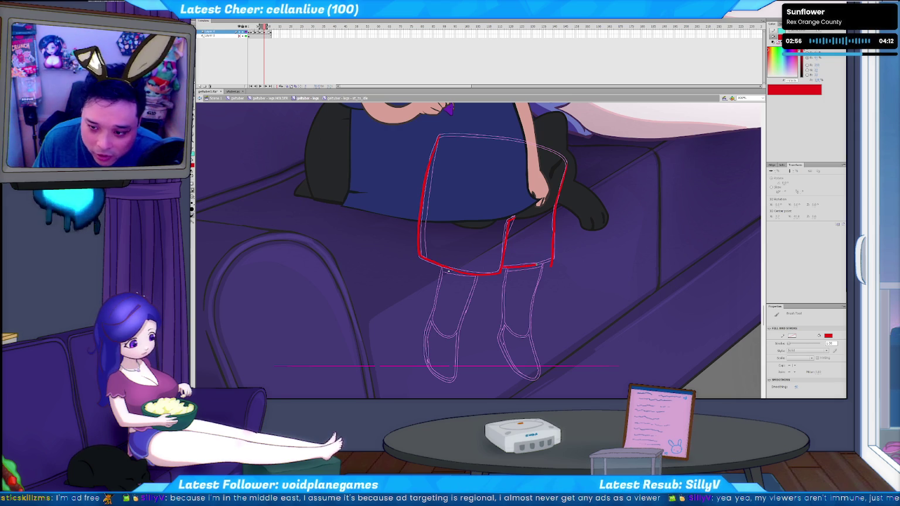
Sketch the upper left leg outline below the shorts in red.
key("v")
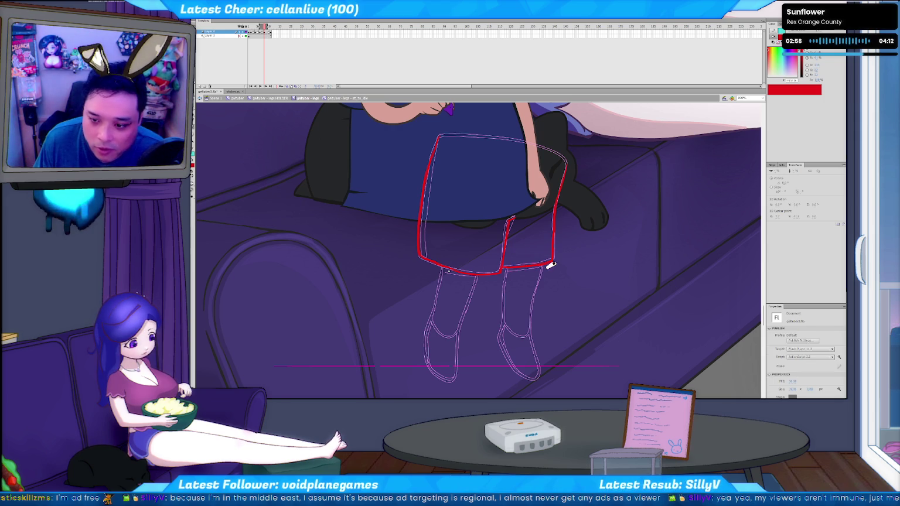
key("b")
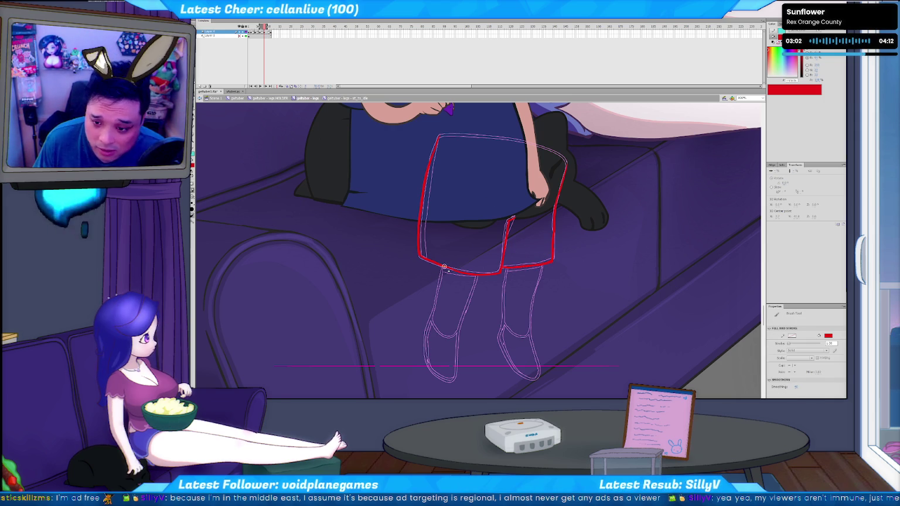
mouse_move(441, 281)
left_mouse_down()
mouse_move(441, 274)
mouse_move(432, 319)
left_mouse_up()
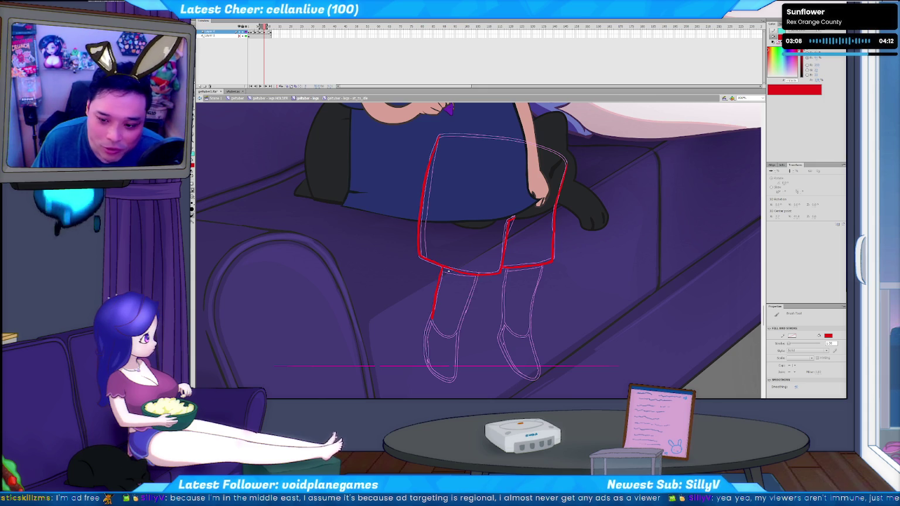
mouse_move(466, 311)
left_mouse_down()
mouse_move(458, 329)
mouse_move(466, 279)
left_mouse_up()
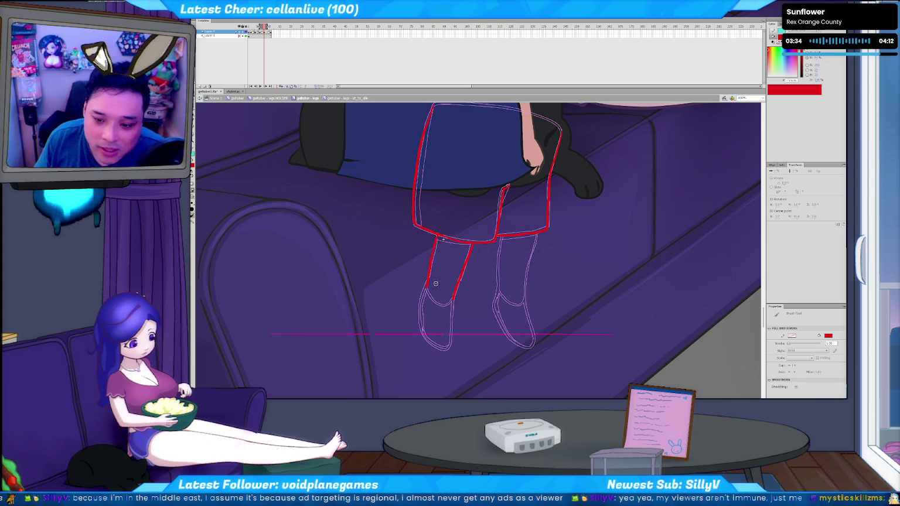
Compare neighbouring frames, then trace the left leg's outline in red.
key("comma")
key("period")
key("comma")
key("period")
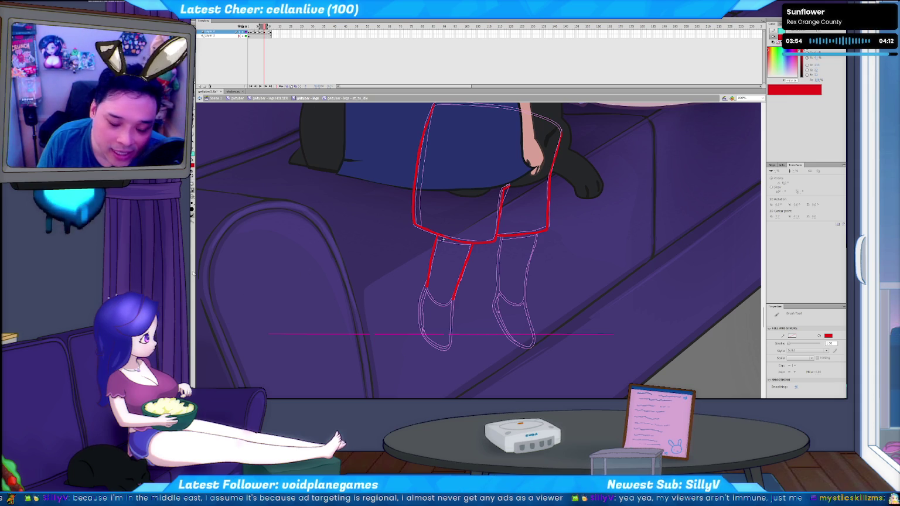
left_click_drag(359, 240, 352, 319)
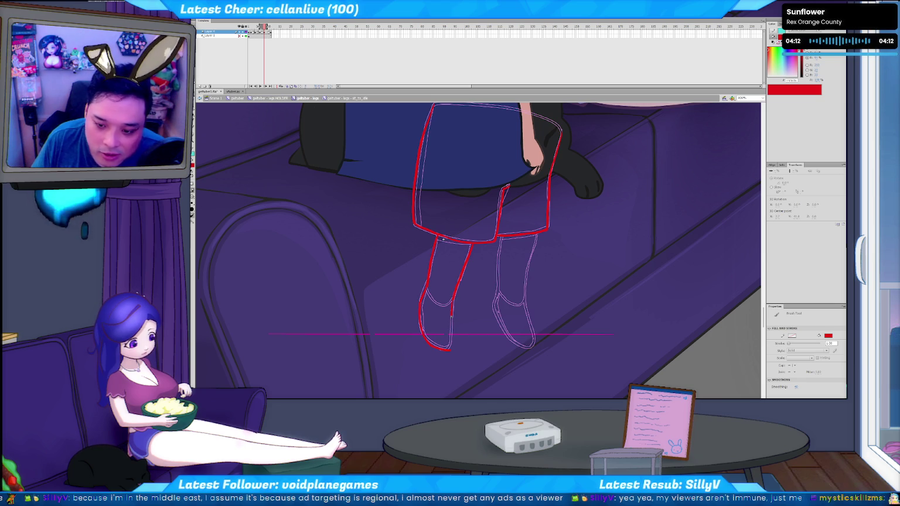
Trace both edges of the right leg and the shorts' top-right edge in red.
key("v")
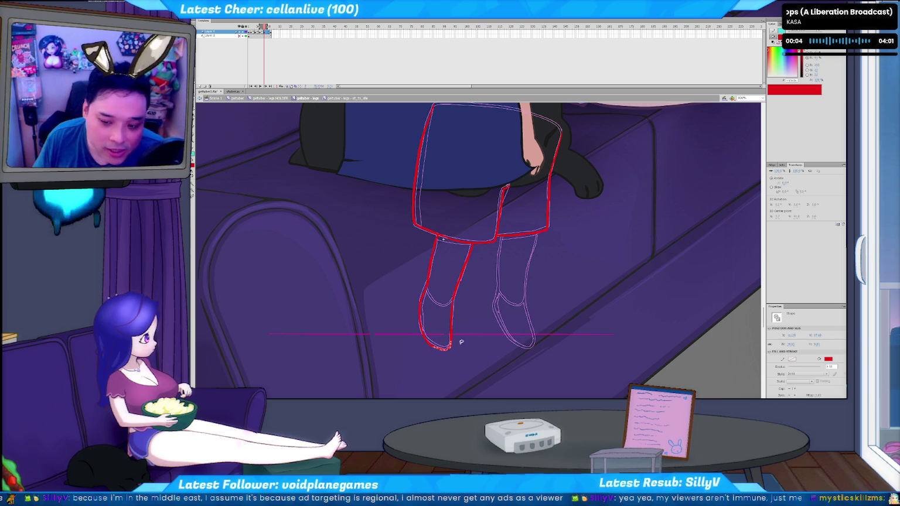
key("b")
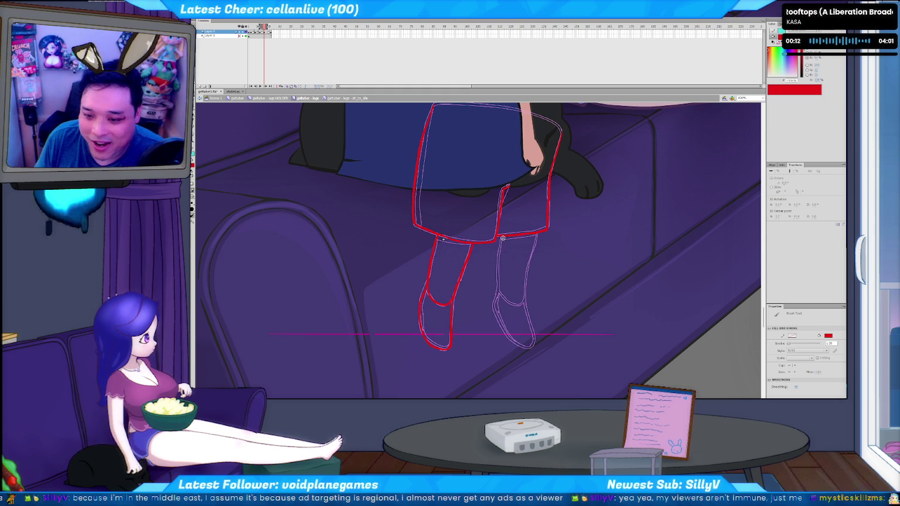
mouse_move(499, 239)
left_mouse_down()
mouse_move(499, 293)
mouse_move(518, 346)
left_mouse_up()
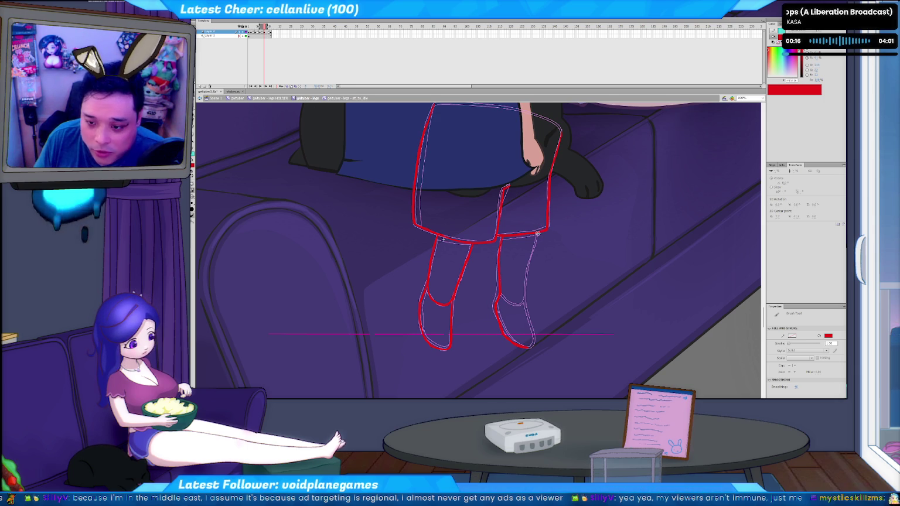
left_click_drag(529, 261, 526, 287)
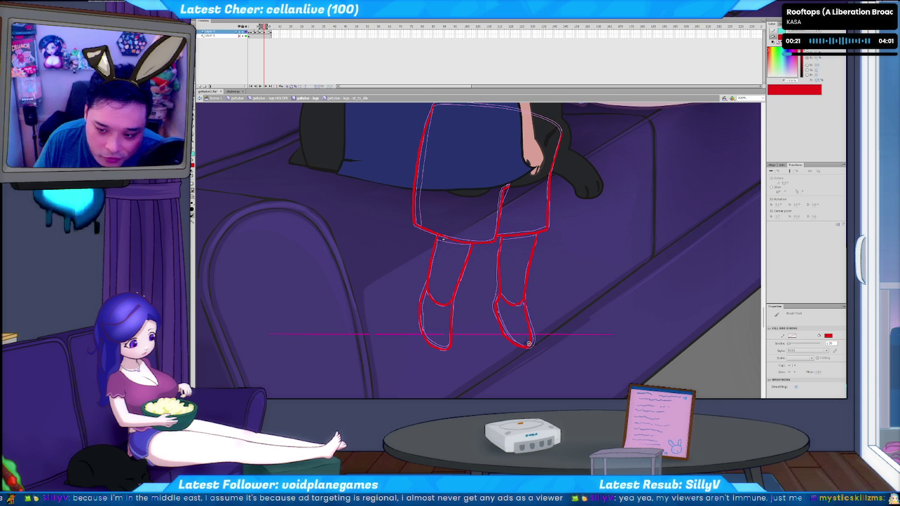
left_click_drag(549, 183, 524, 251)
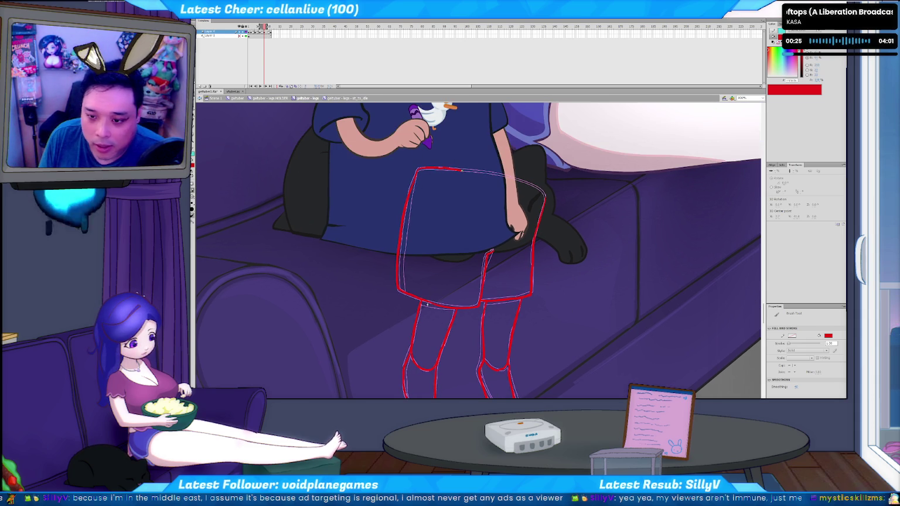
left_click_drag(502, 175, 545, 202)
key("v")
key("b")
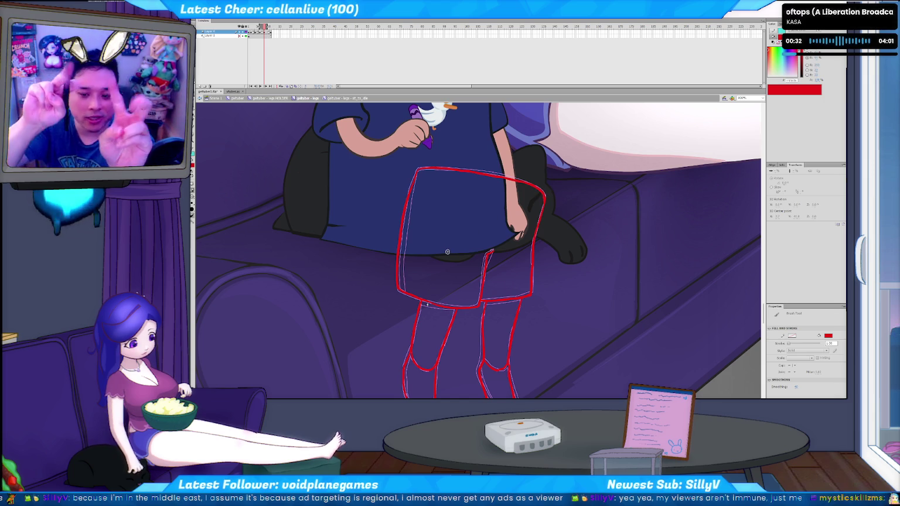
Rotate and shift the whole red leg sketch into place, then play the animation.
key("v")
double_click(505, 295)
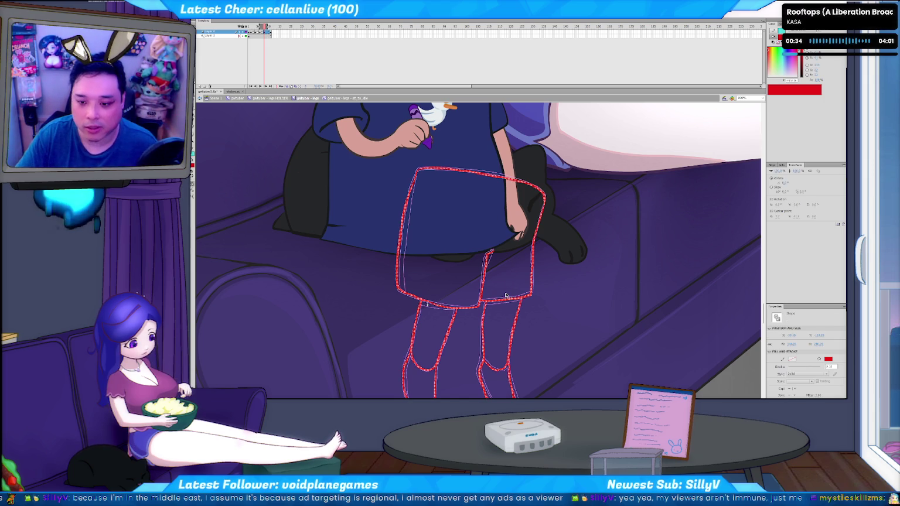
left_click_drag(506, 296, 506, 296)
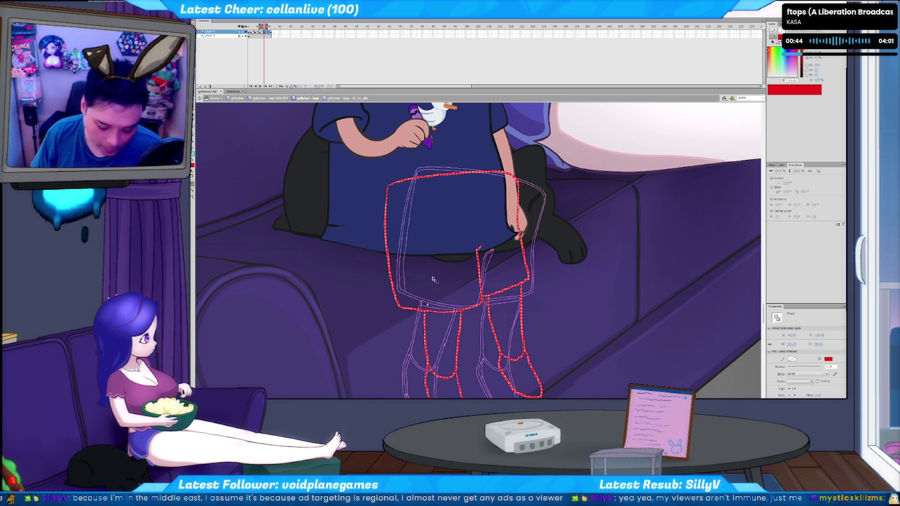
key("Return")
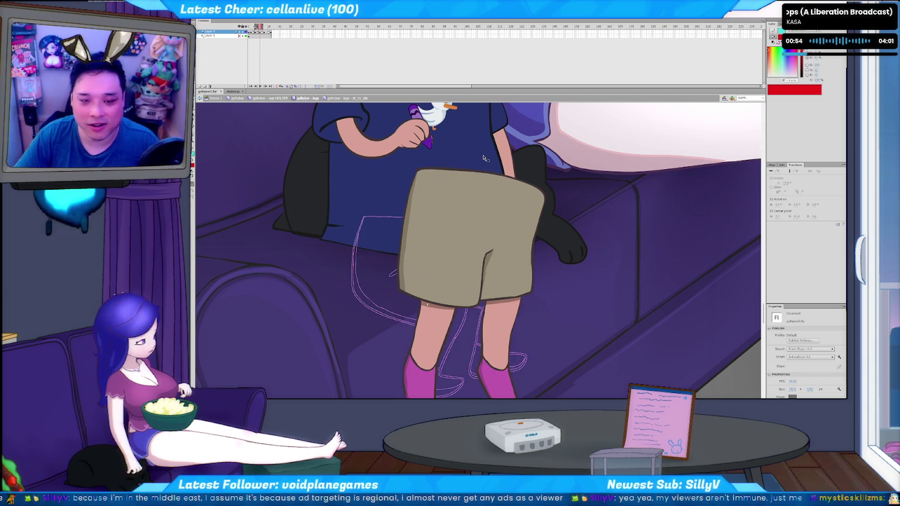
key("ctrl+a")
Nudge the finished shorts and legs left and play the following frames.
key("Left")
key("Left")
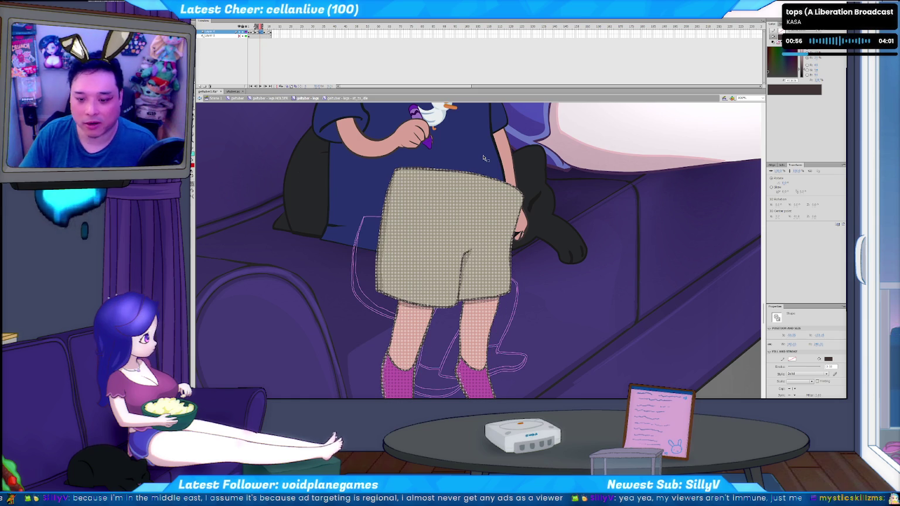
key("period")
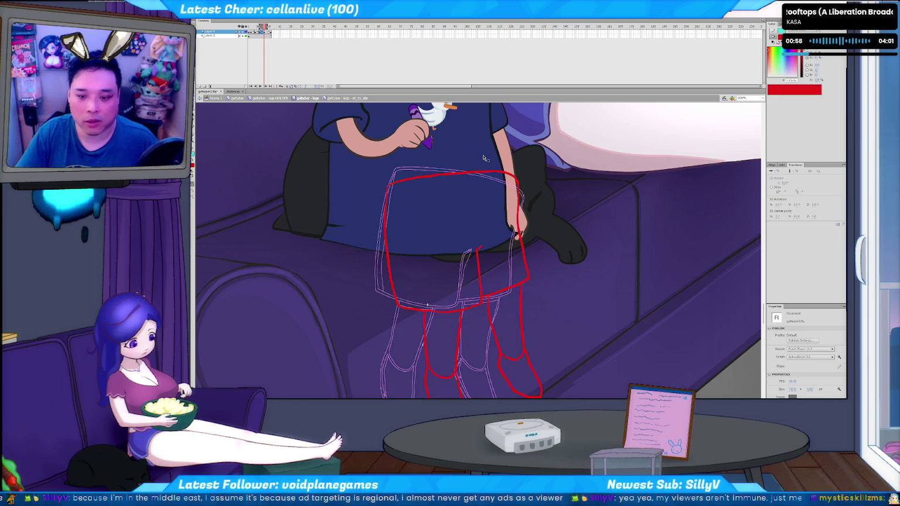
key("ctrl+a")
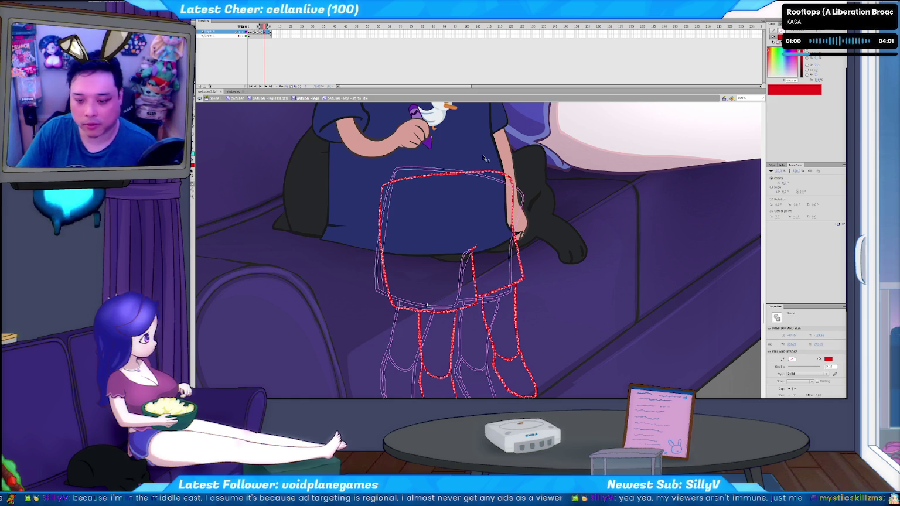
key("Return")
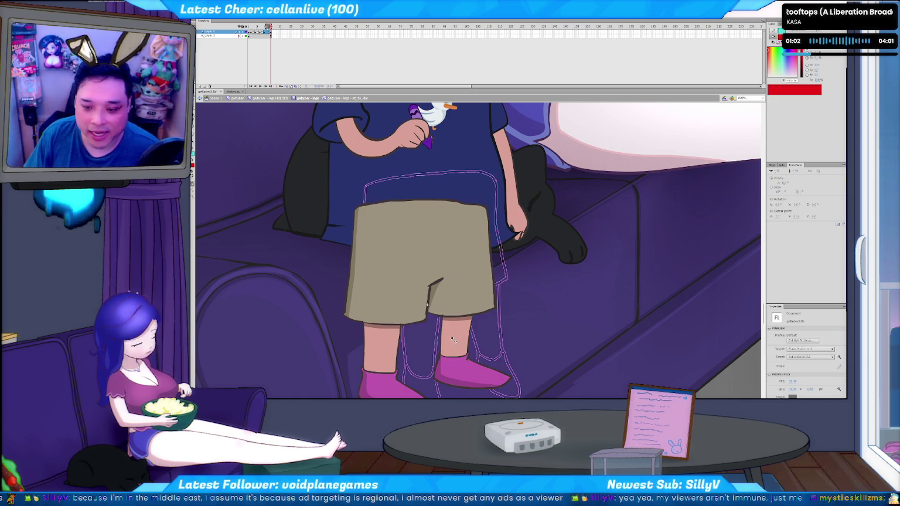
Nudge the red leg sketch left, up and right to align with the onion skin.
key("comma")
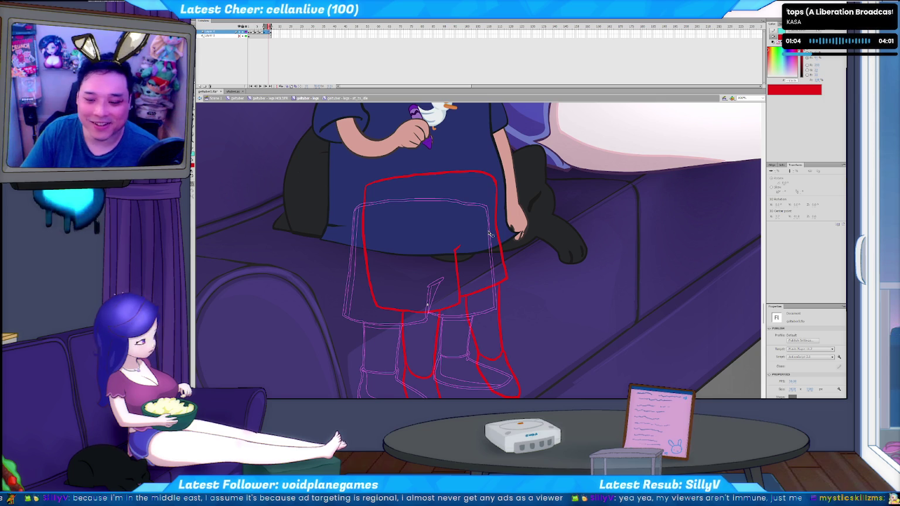
key("ctrl+a")
key("shift+Left")
key("shift+Left")
key("shift+Left")
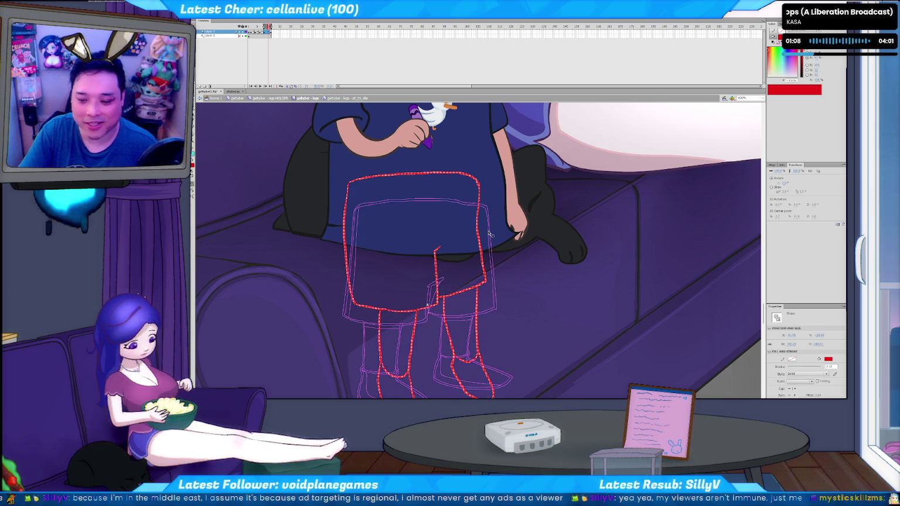
key("shift+Up")
key("shift+Right")
key("shift+Up")
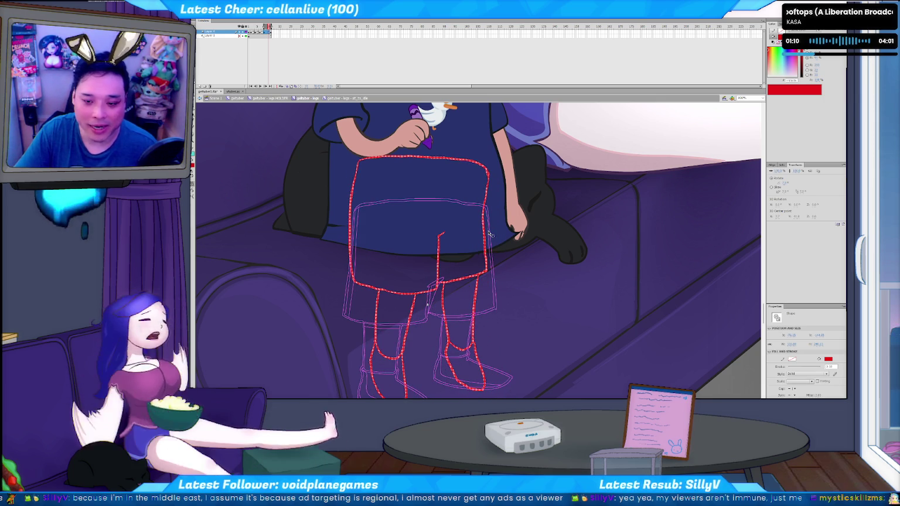
key("shift+Right")
key("shift+Up")
key("shift+Up")
key("Down")
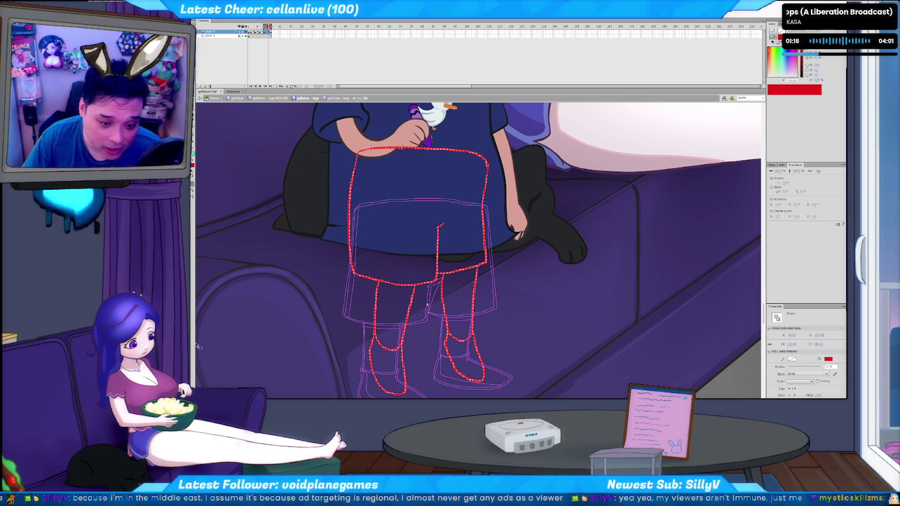
Flip between seated and standing frames to check the leg motion.
key("comma")
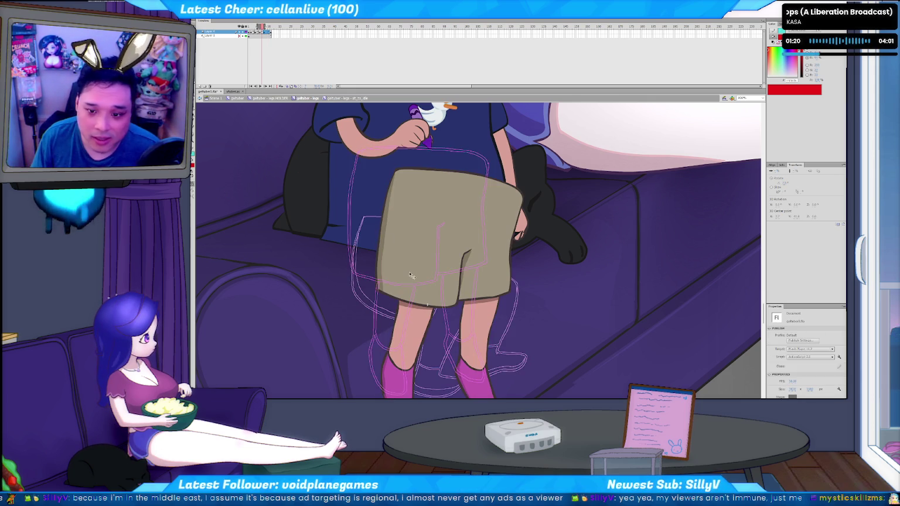
key("Return")
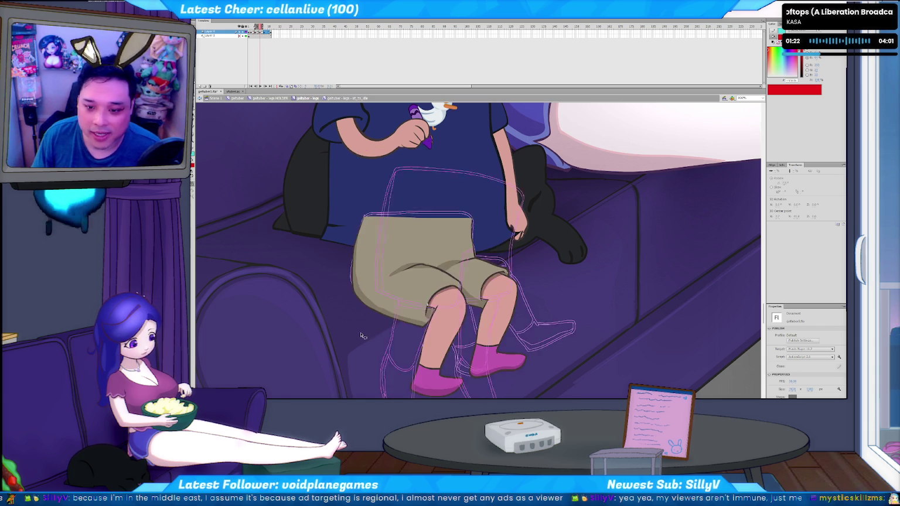
key("comma")
key("comma")
key("comma")
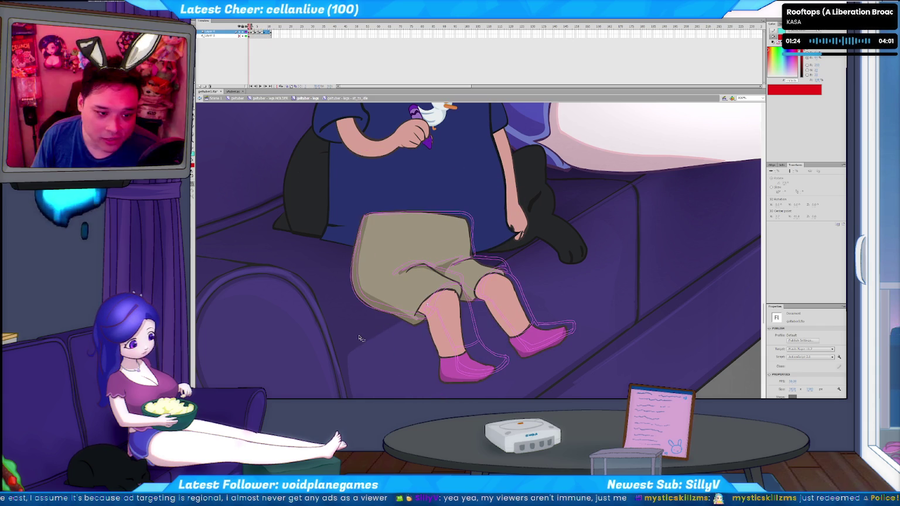
key("comma")
key("period")
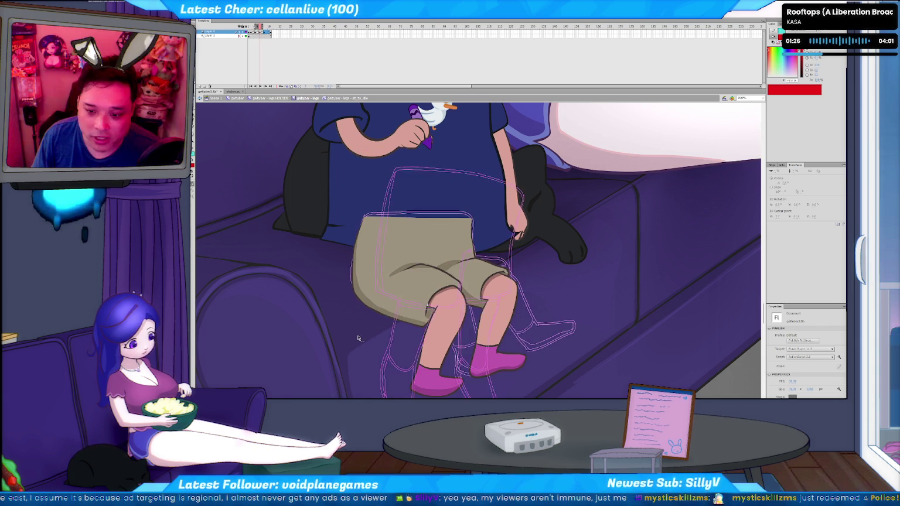
key("period")
key("comma")
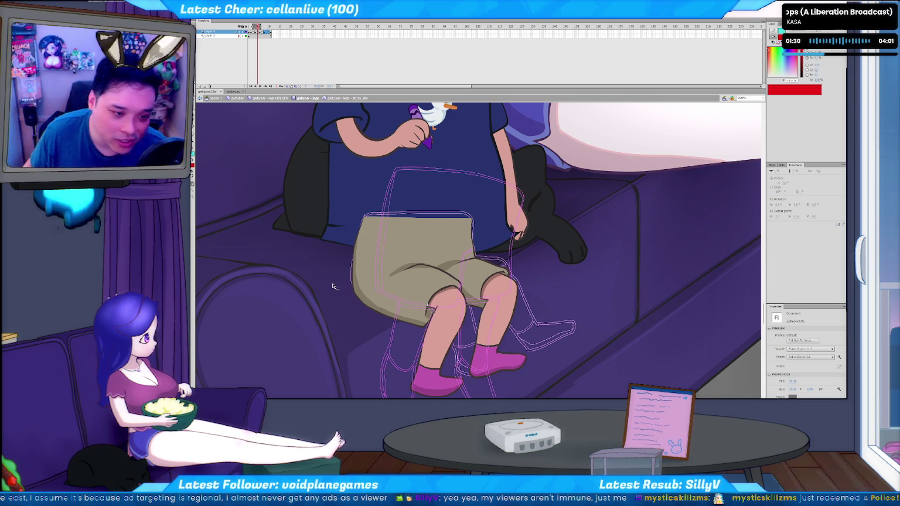
key("period")
key("period")
key("period")
key("period")
key("comma")
key("period")
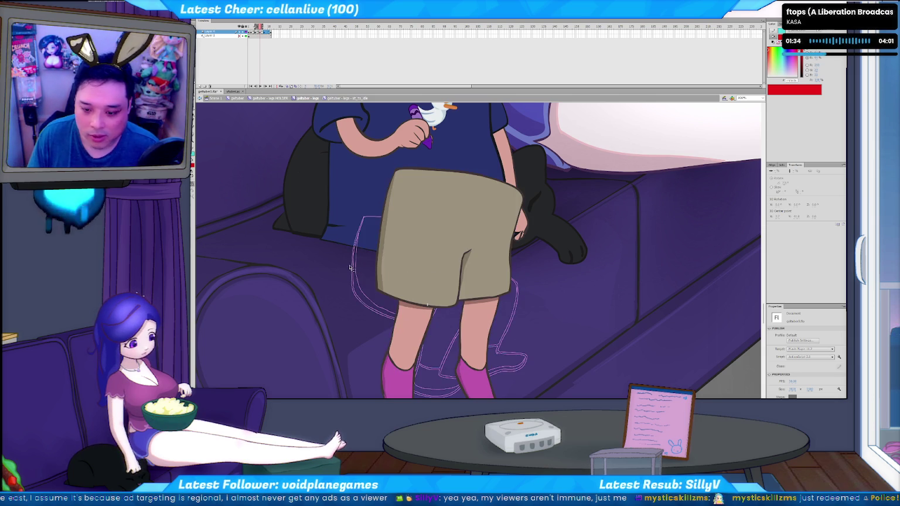
Nudge another frame's shorts and legs left, then compare it with the sketch frame.
key("ctrl+a")
key("shift+Left")
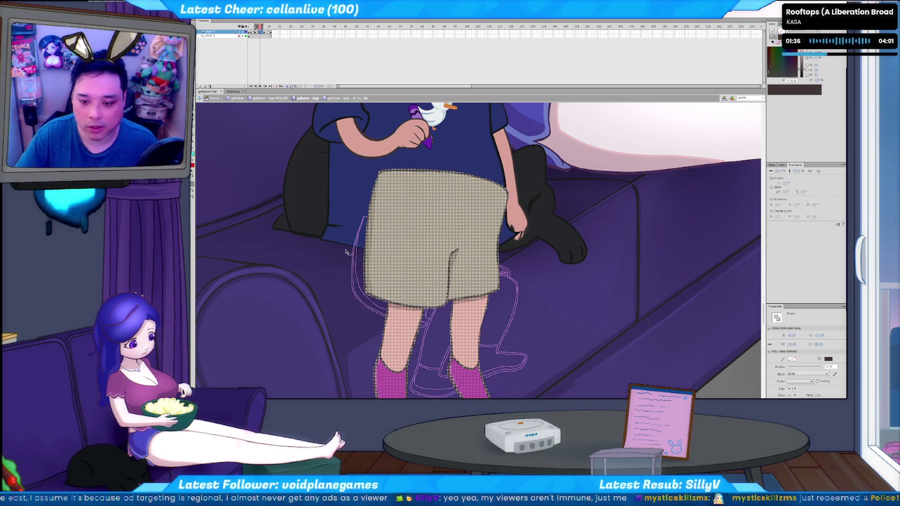
key("period")
key("period")
key("period")
key("comma")
key("period")
key("comma")
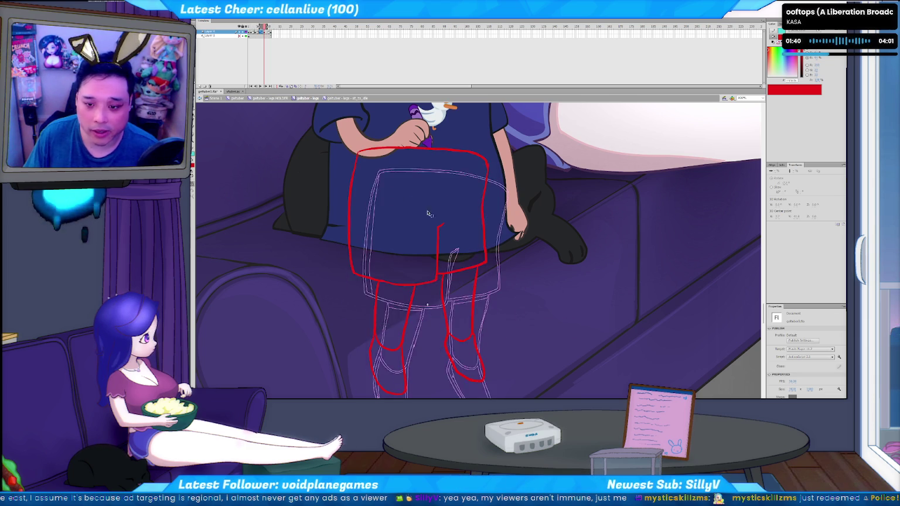
key("comma")
key("period")
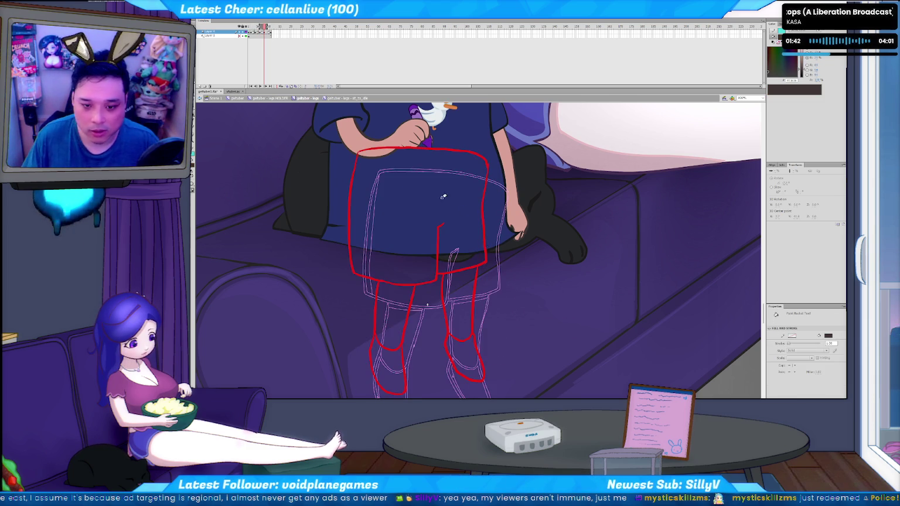
Turn the red sketch strokes dark and sample khaki from the previous frame's shorts.
key("ctrl+a")
left_click(192, 166)
left_click(194, 170)
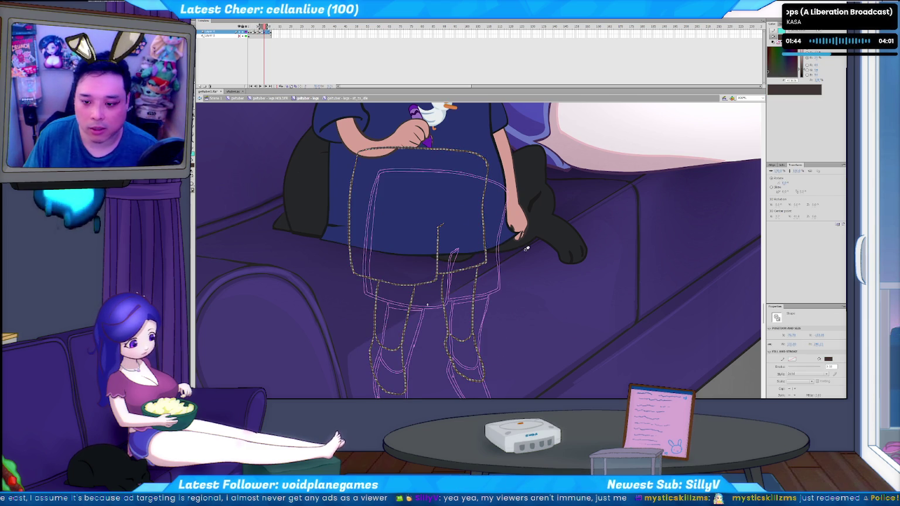
key("i")
key("comma")
left_click(457, 224)
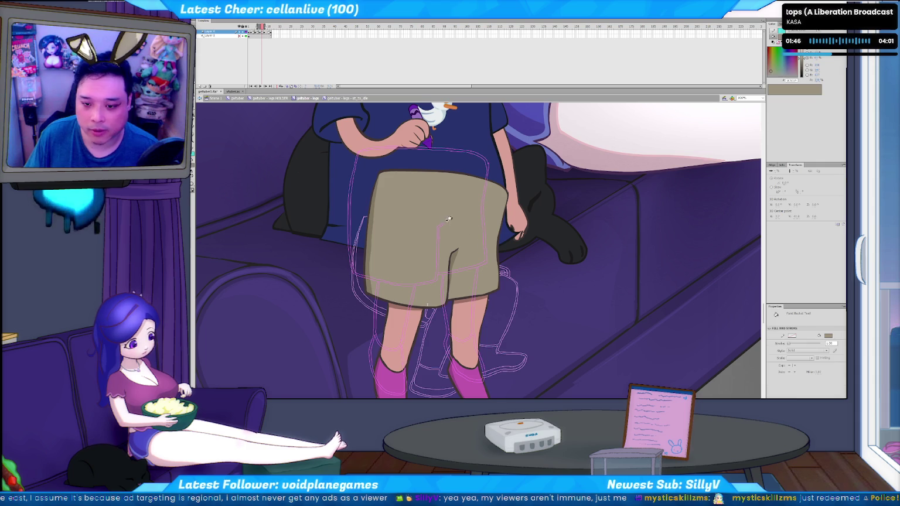
key("period")
Fill the new frame's shorts with khaki.
key("v")
key("b")
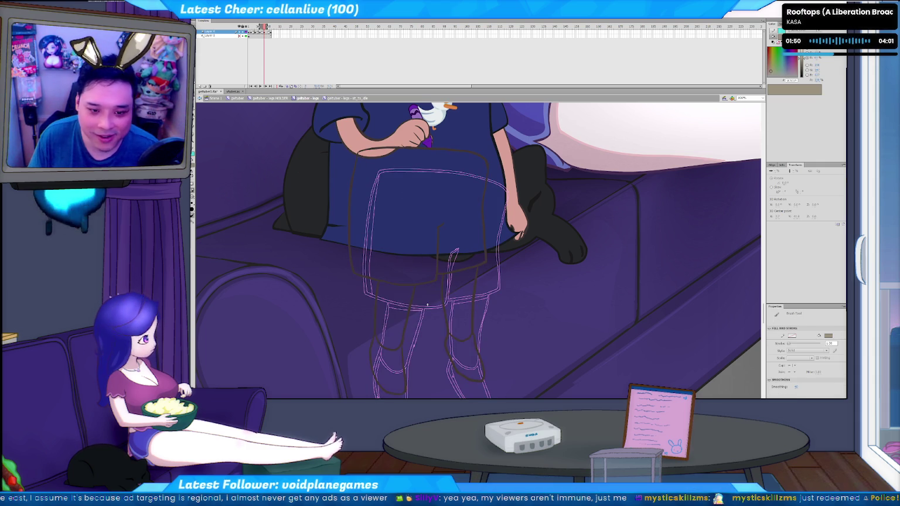
left_click(193, 197)
left_click(216, 220)
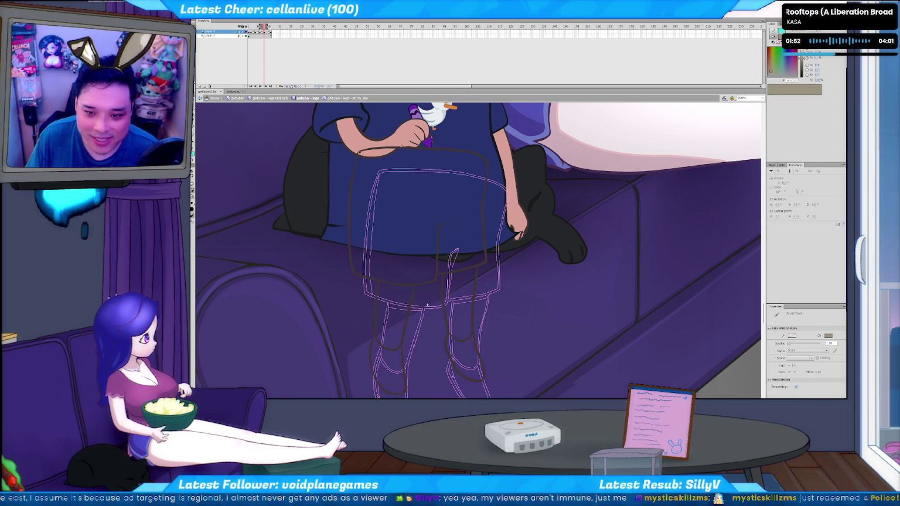
key("k")
left_click(373, 195)
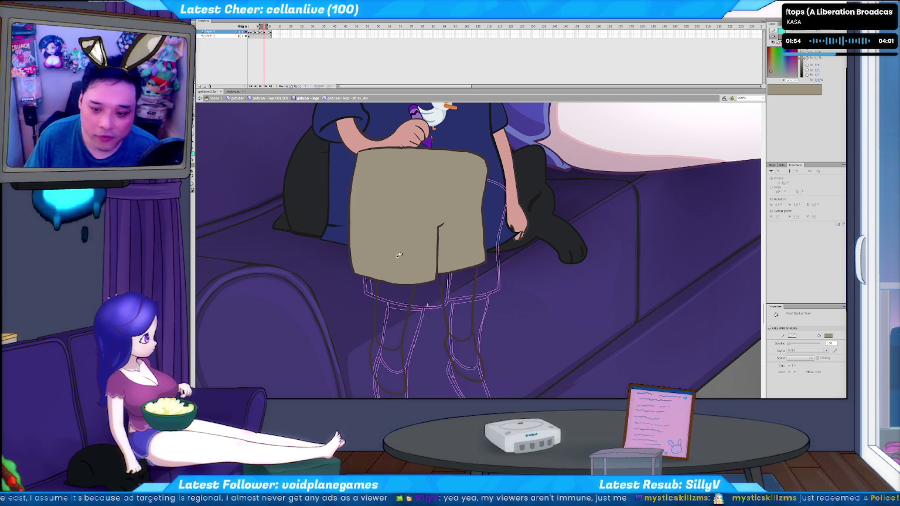
Sample the sock pink and fill both socks, undoing one misplaced fill.
key("comma")
left_click(391, 376, "alt")
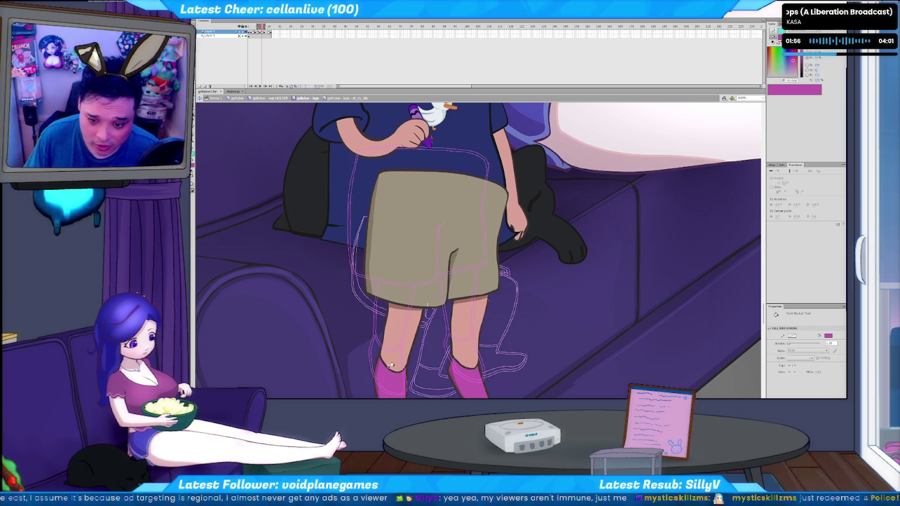
key("period")
left_click(395, 300)
key("ctrl+z")
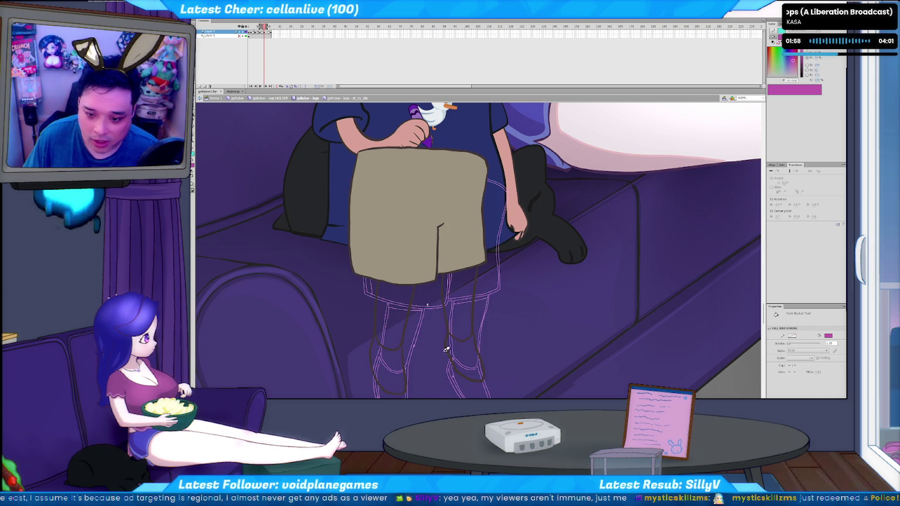
left_click(394, 362)
left_click(465, 363)
Fill both legs with the sampled skin colour, then pick up the darker skin shade.
key("comma")
left_click(458, 324, "alt")
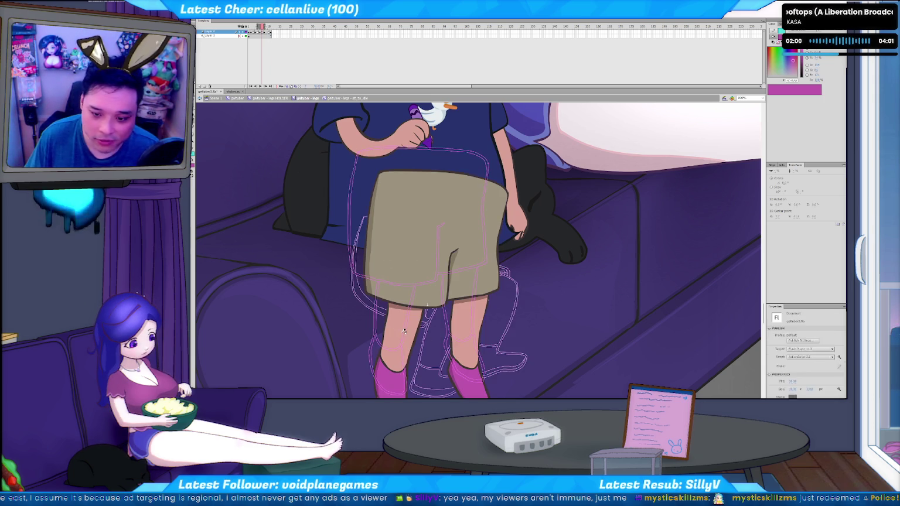
key("period")
left_click(391, 316)
left_click(461, 316)
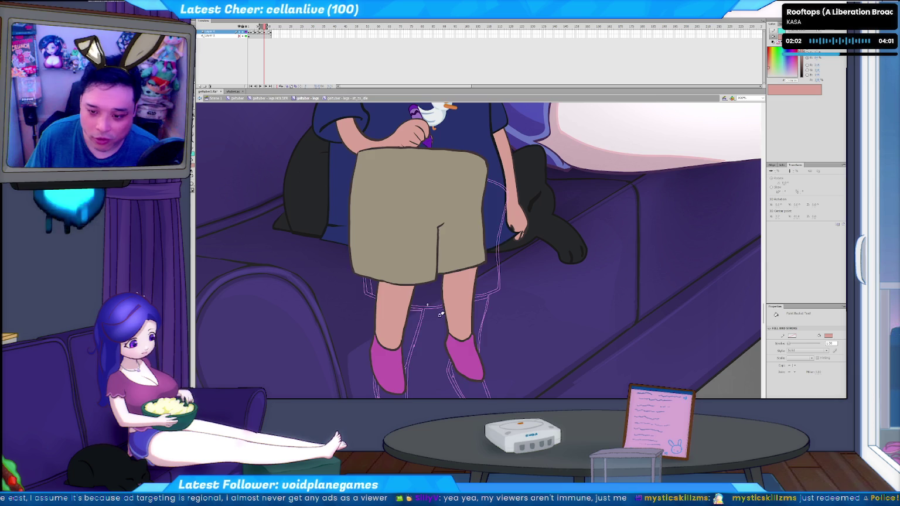
key("comma")
left_click(399, 307, "alt")
key("b")
key("period")
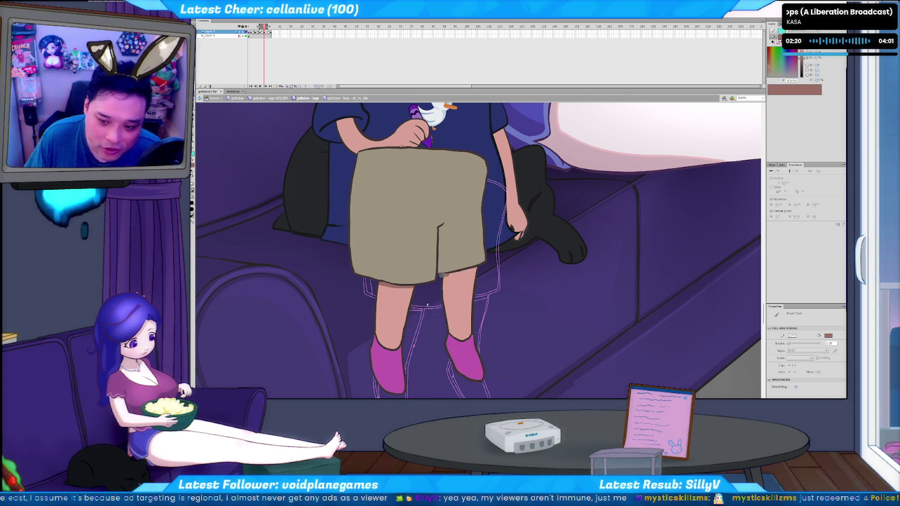
Paint a khaki shading stroke along the shorts' hem, then move to the next long-shorts drawing.
left_click_drag(459, 271, 478, 265)
key("comma")
key("comma")
key("period")
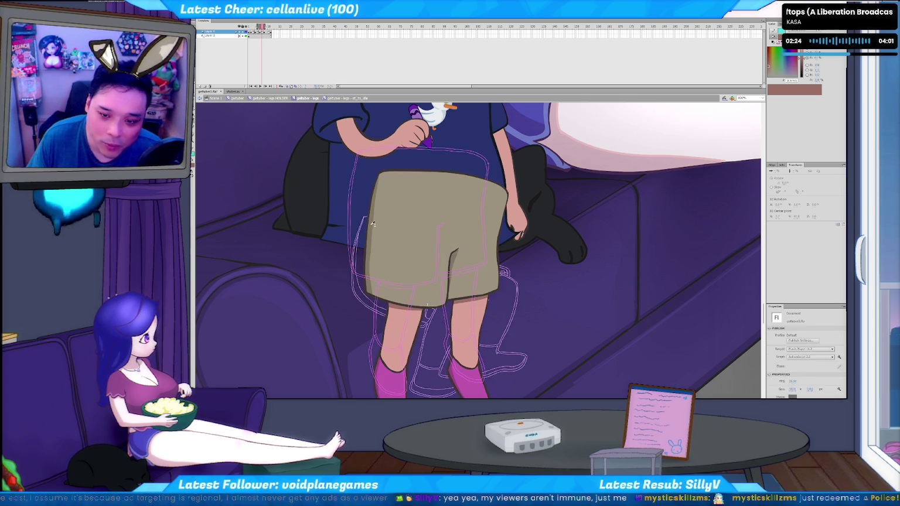
key("period")
Widen the shorts' left edge with three downward khaki brush strokes.
left_click_drag(353, 187, 357, 150)
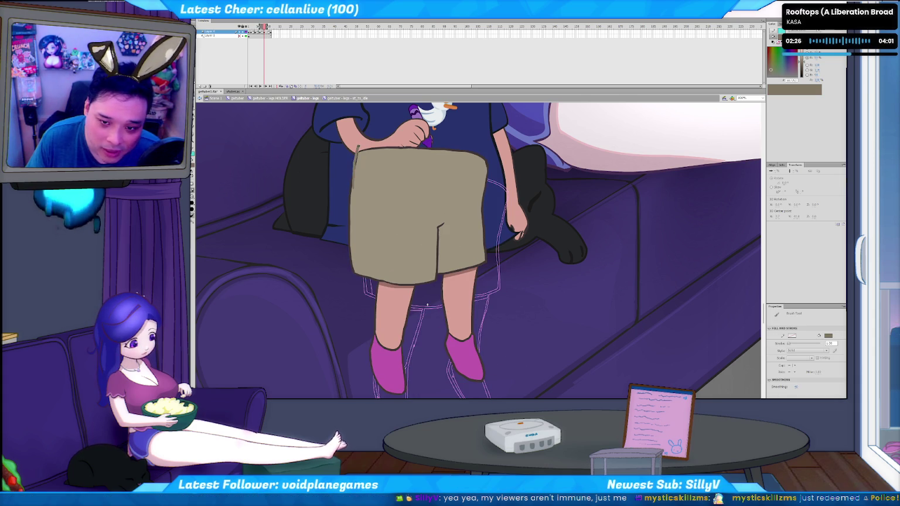
left_click_drag(354, 188, 356, 240)
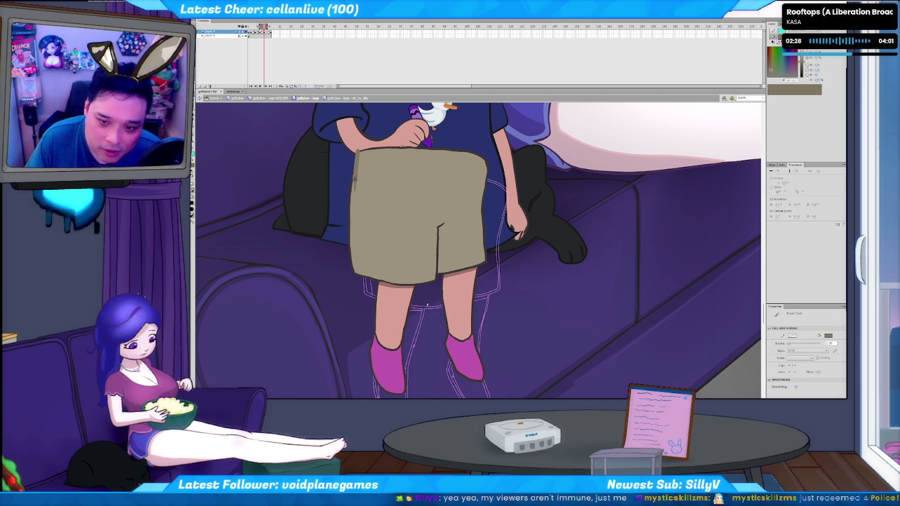
left_click_drag(353, 181, 359, 278)
key("v")
Select the shorts and leg outlines, then compare the shorts against neighbouring frames.
double_click(360, 279)
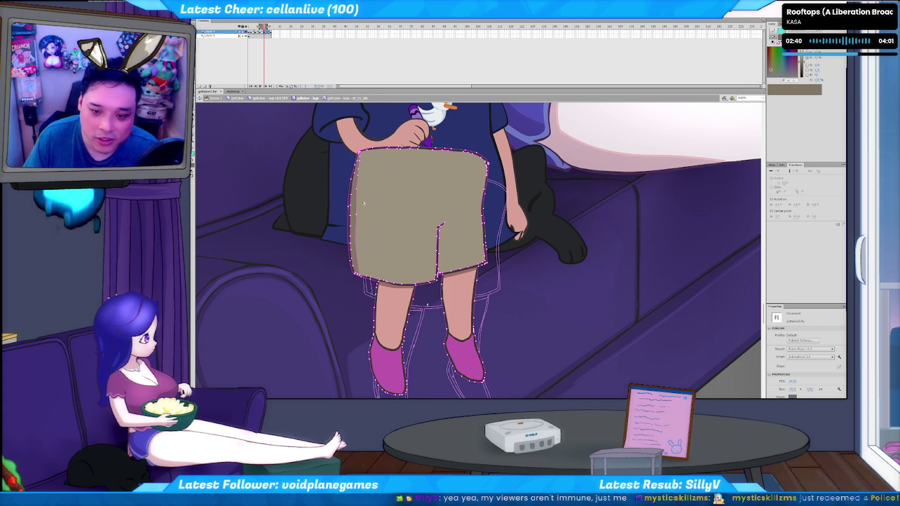
key("comma")
key("period")
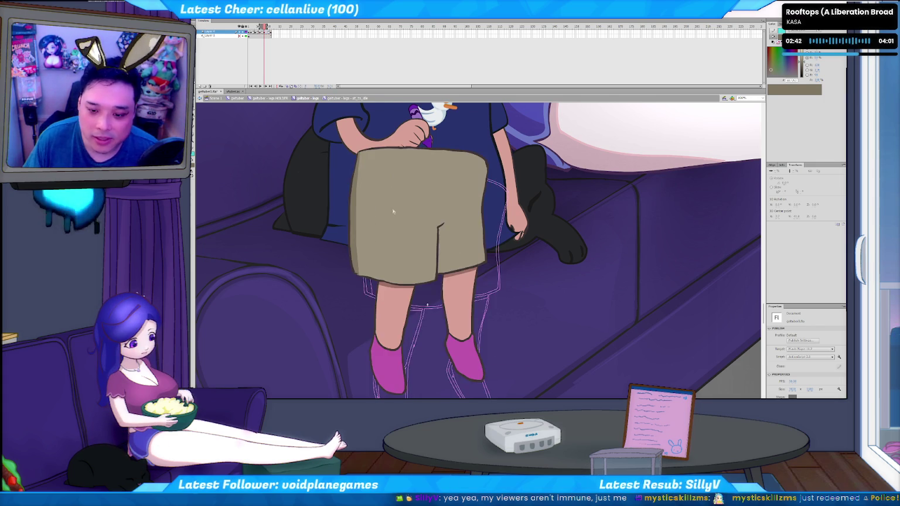
key("comma")
key("period")
key("b")
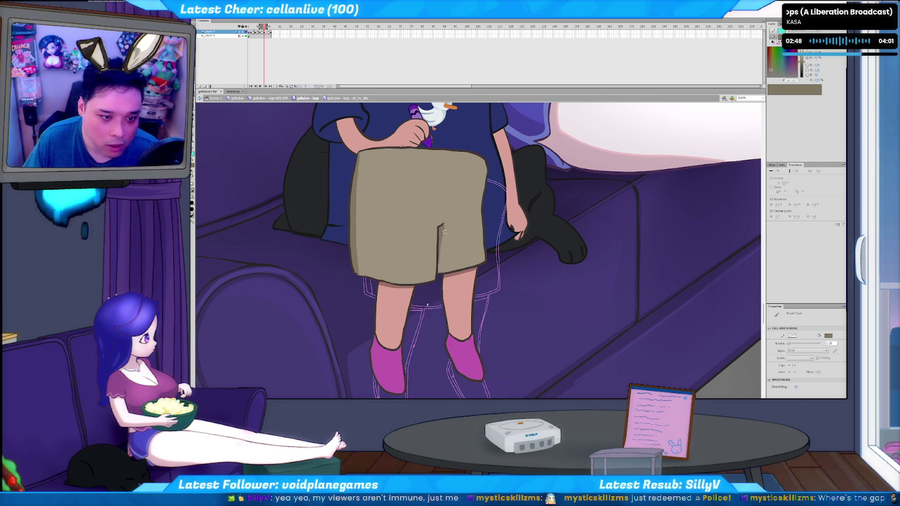
key("v")
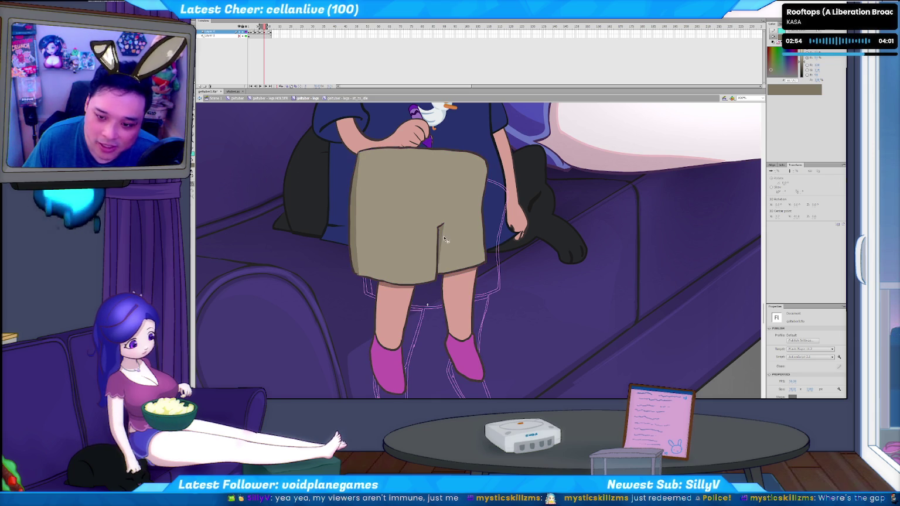
key("comma")
key("comma")
key("period")
key("period")
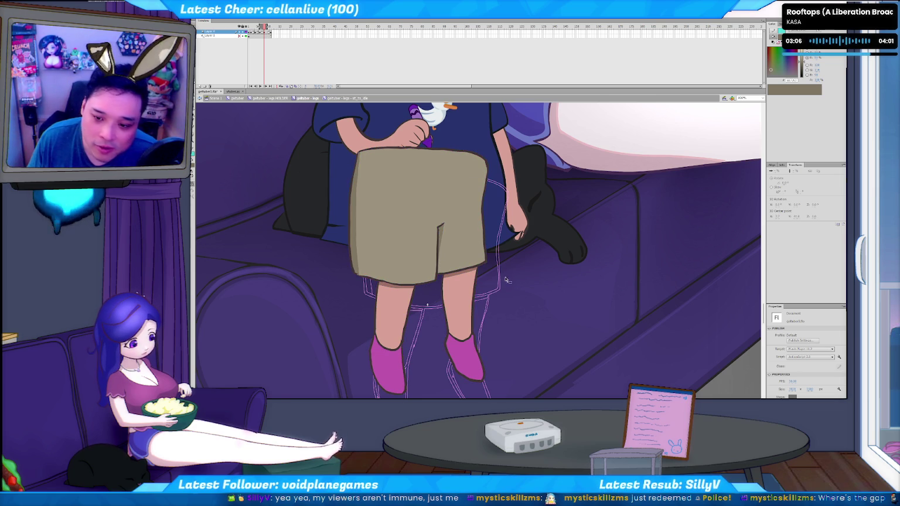
key("b")
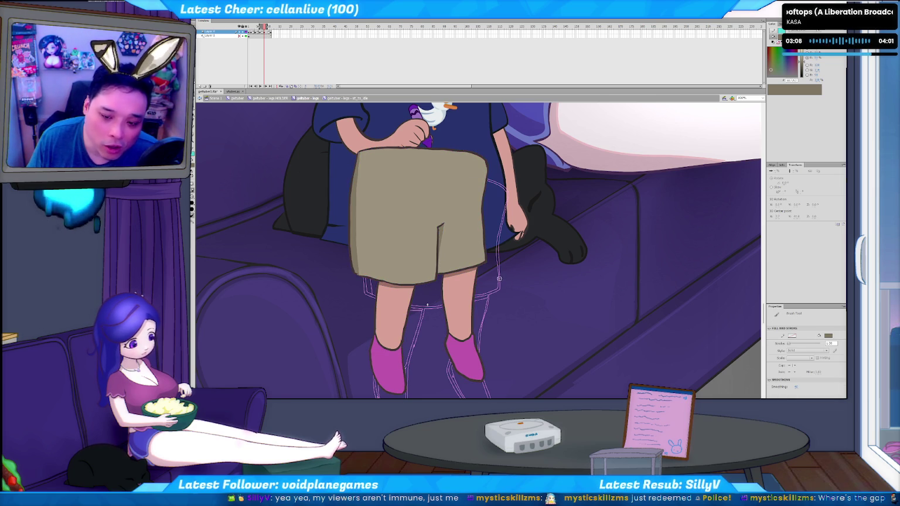
key("v")
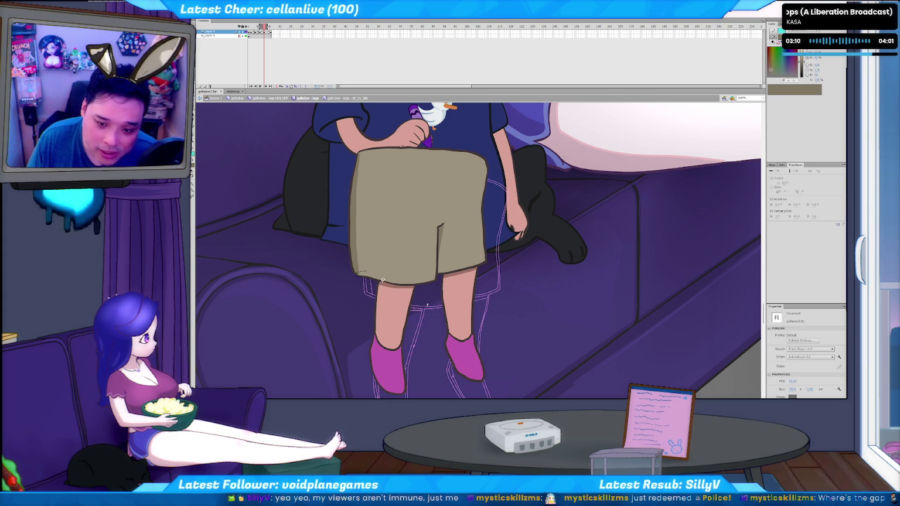
key("b")
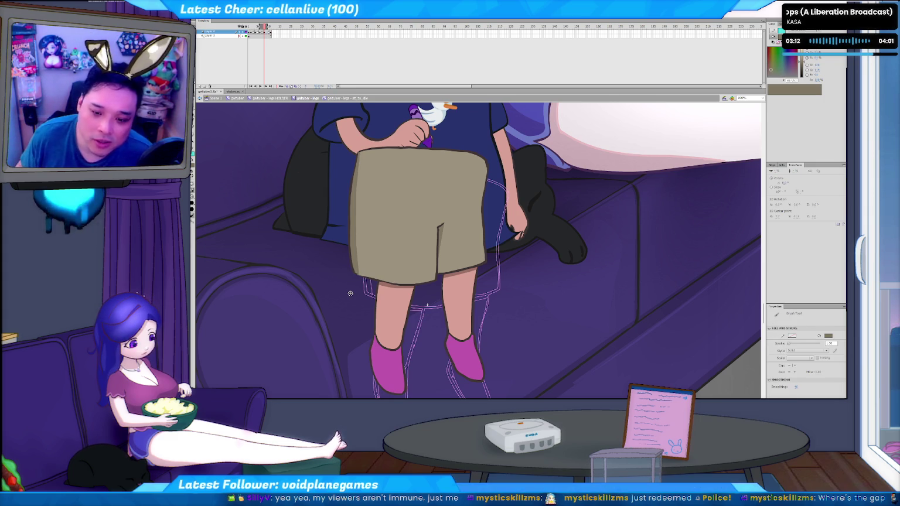
key("comma")
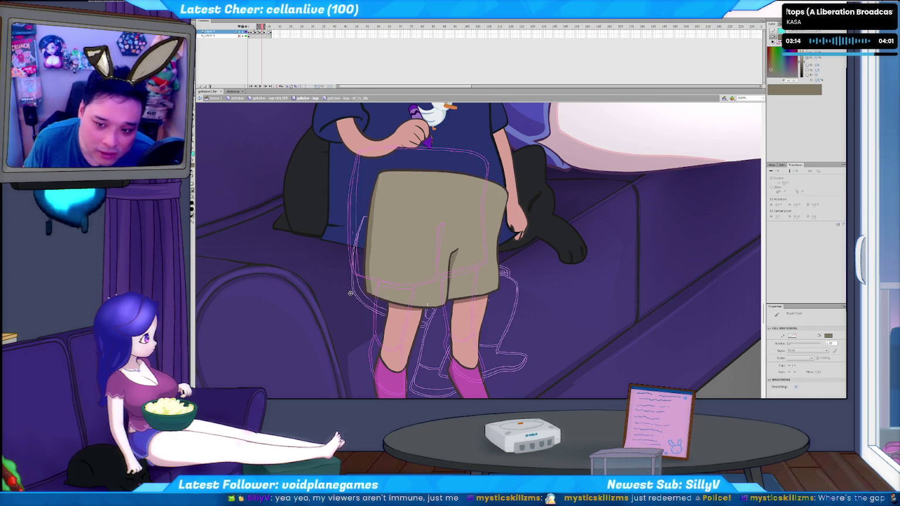
key("period")
key("comma")
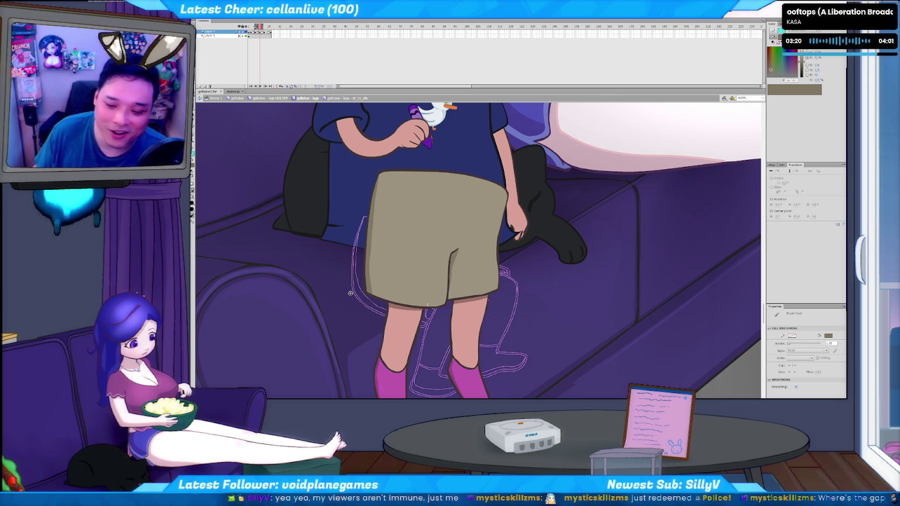
key("period")
key("comma")
key("period")
key("comma")
key("period")
key("comma")
key("comma")
key("period")
key("period")
key("comma")
key("period")
key("comma")
key("period")
key("comma")
key("period")
key("comma")
key("comma")
key("comma")
key("period")
key("period")
key("period")
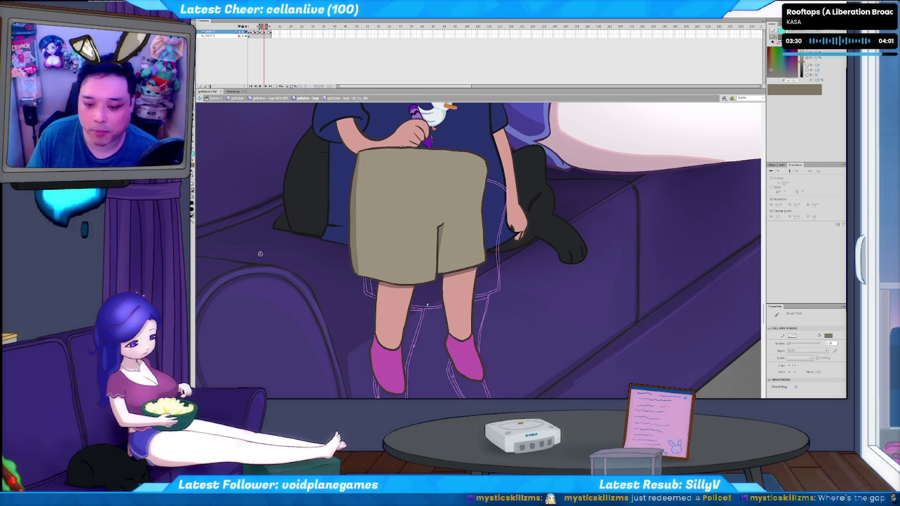
key("comma")
key("period")
key("comma")
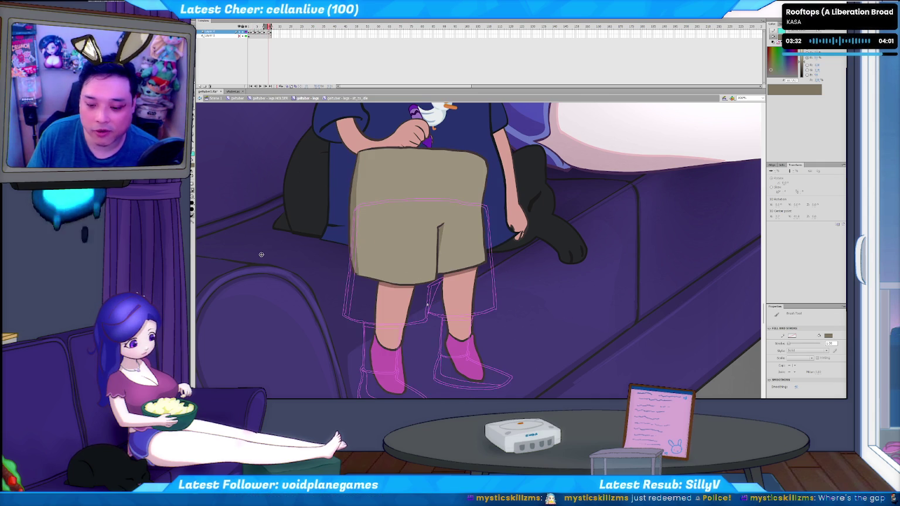
key("period")
key("comma")
key("period")
key("comma")
key("v")
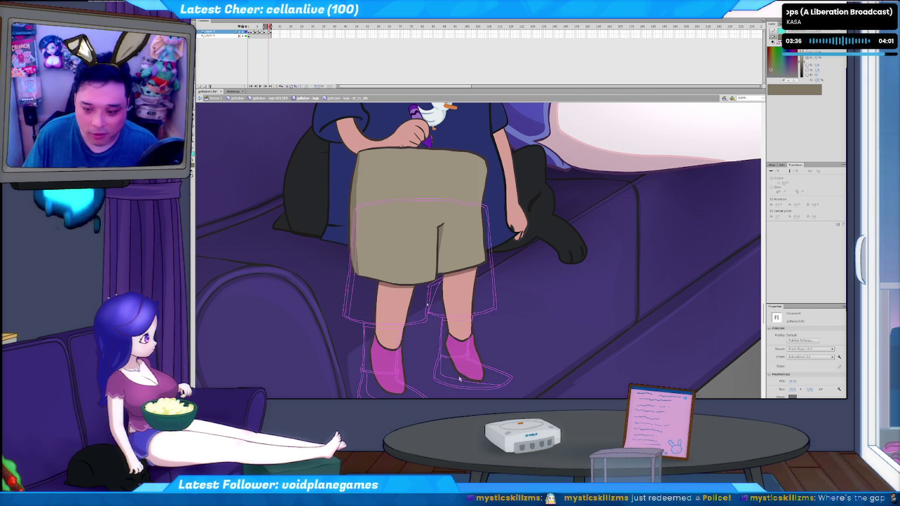
double_click(463, 382)
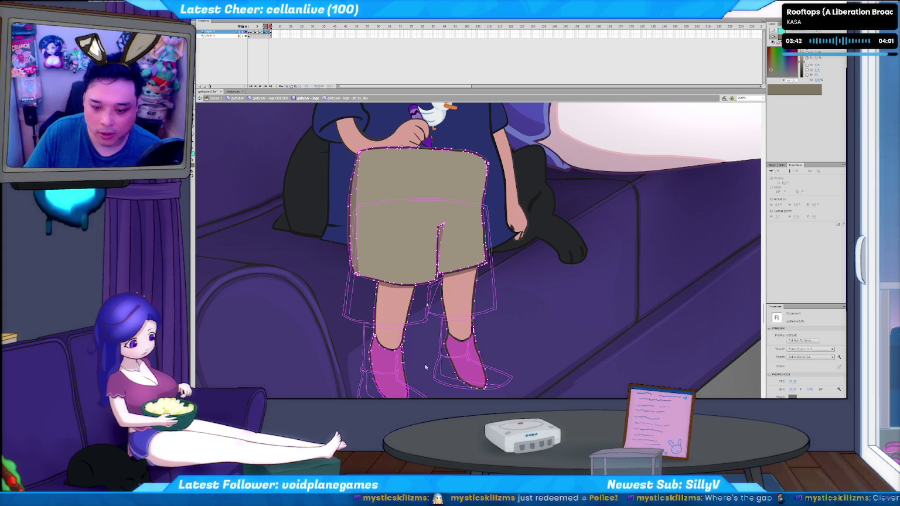
key("period")
key("comma")
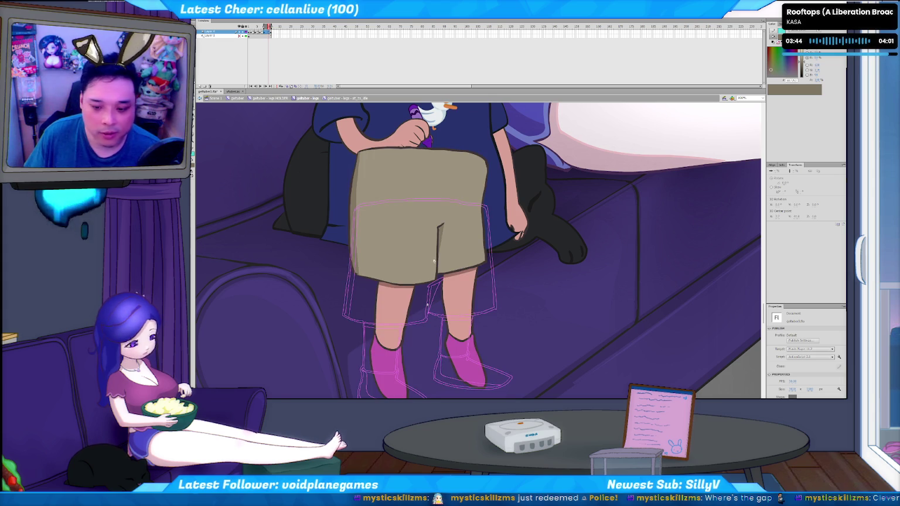
key("comma")
key("comma")
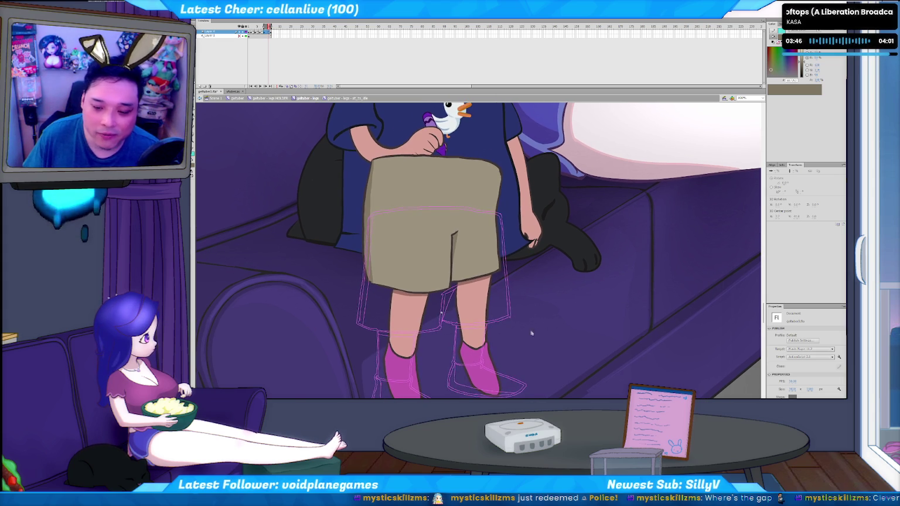
key("comma")
key("comma")
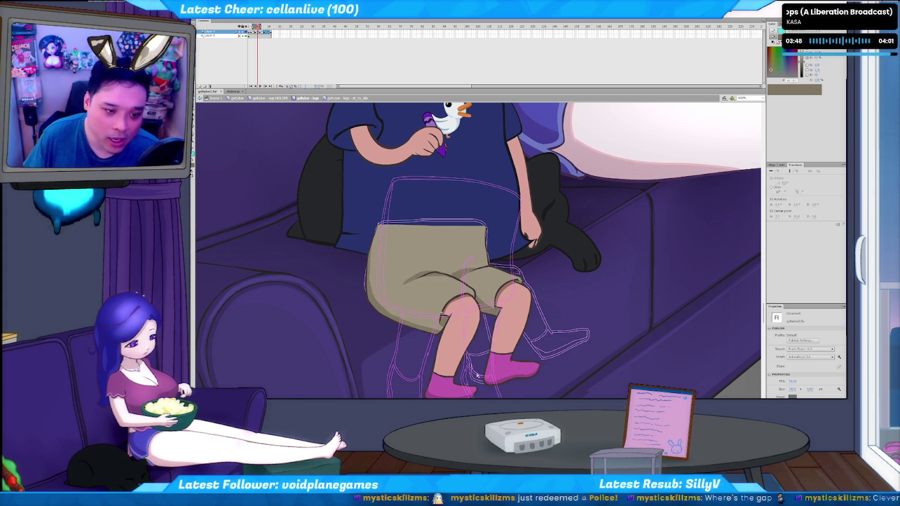
key("comma")
key("period")
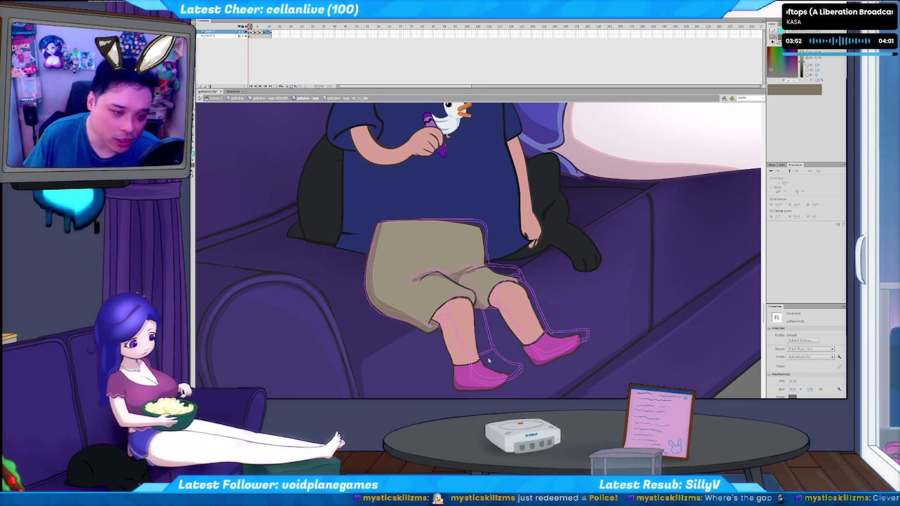
key("period")
key("period")
key("period")
key("period")
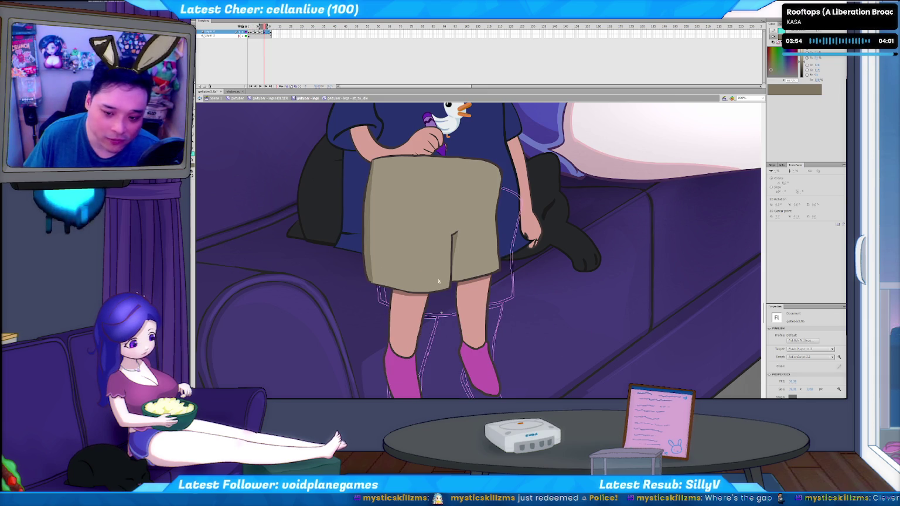
scroll(465, 335, "down", 3)
key("b")
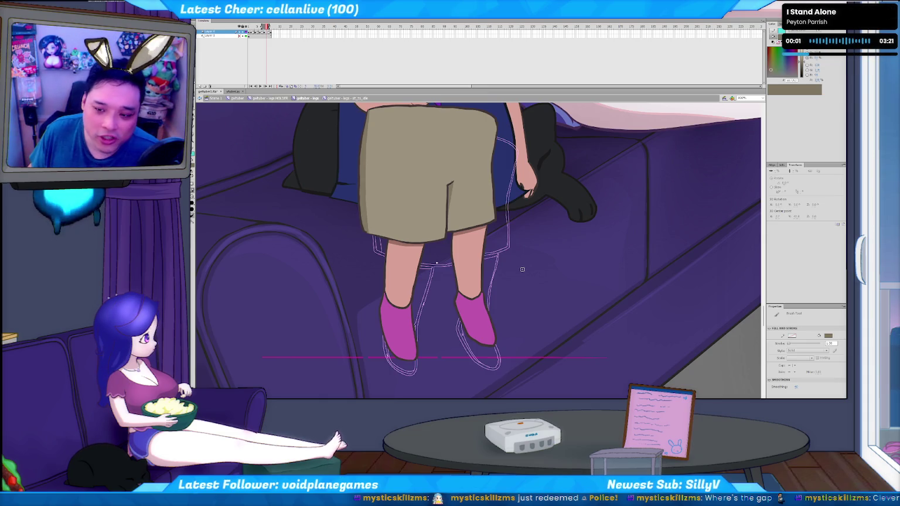
Try rough tan strokes beside and below the legs, undoing each one.
key("comma")
key("comma")
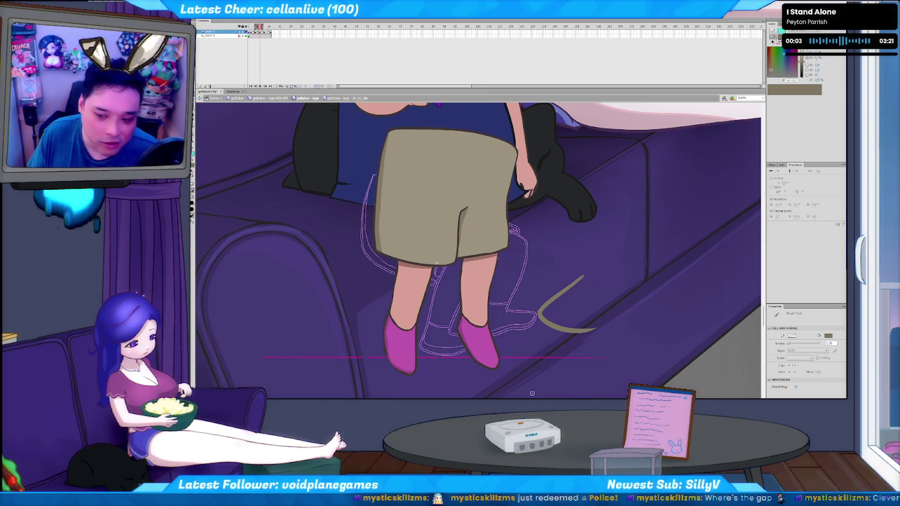
key("ctrl+z")
left_click_drag(592, 232, 592, 275)
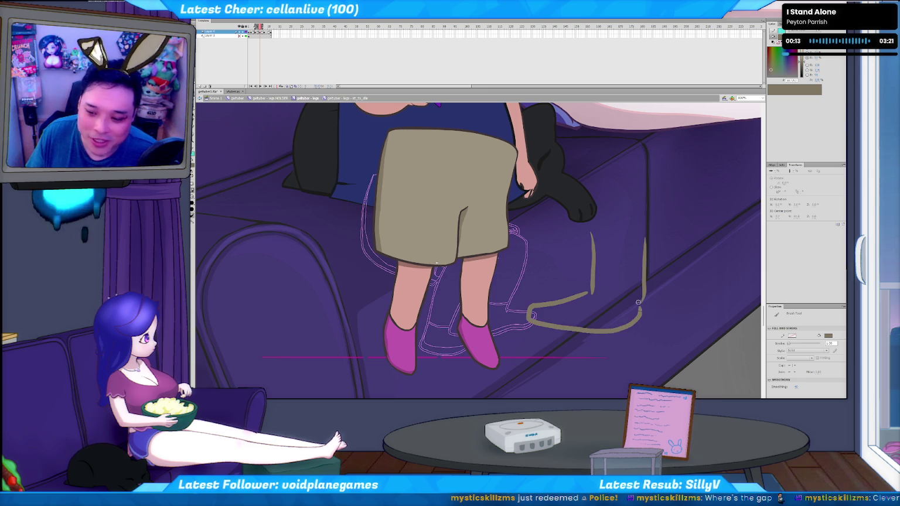
key("ctrl+z")
left_click_drag(534, 332, 652, 312)
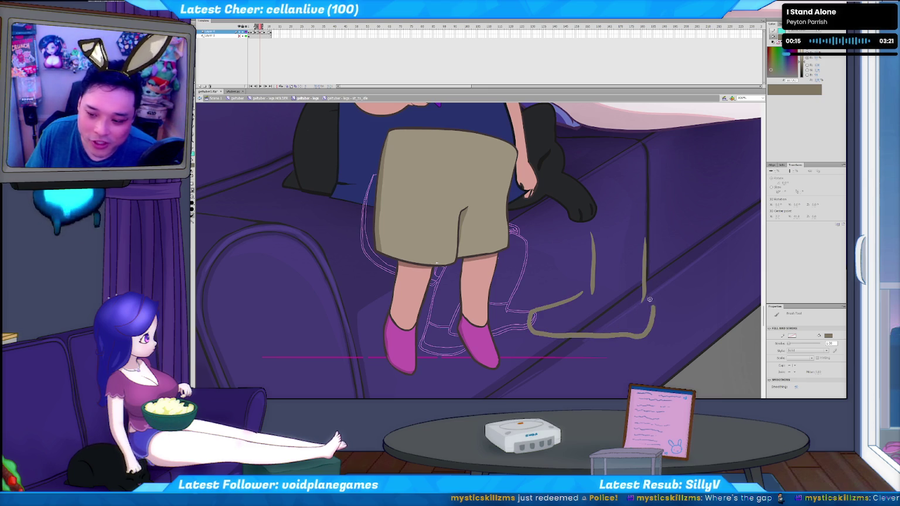
key("ctrl+z")
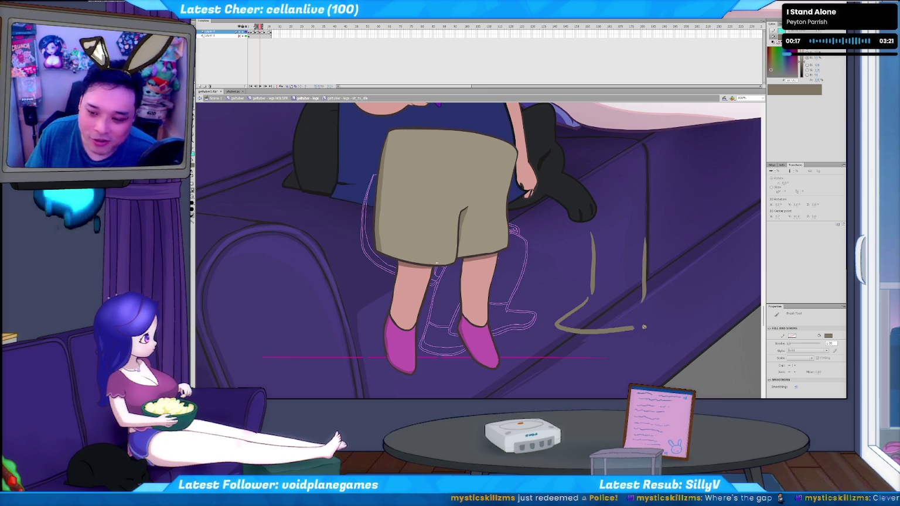
Clear the remaining tan strokes, return to the extended-legs frame and preview the animation.
key("ctrl+z")
key("ctrl+z")
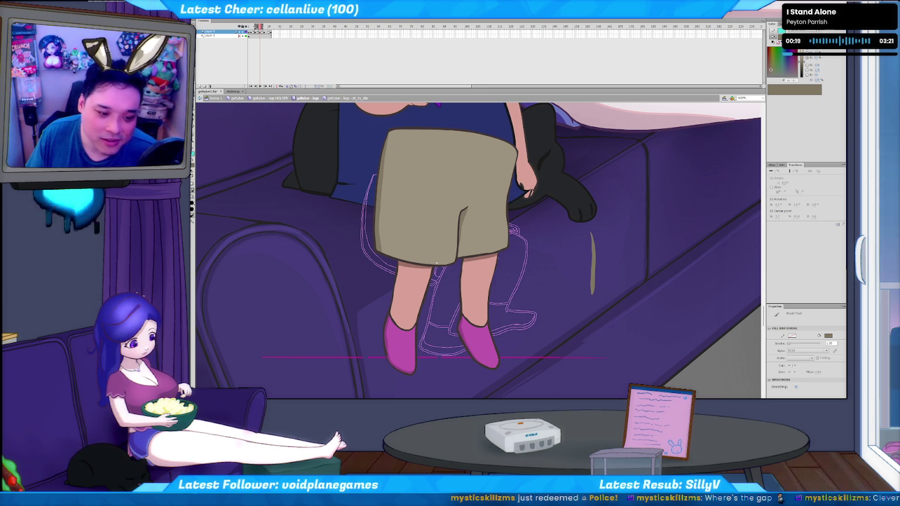
key("comma")
key("comma")
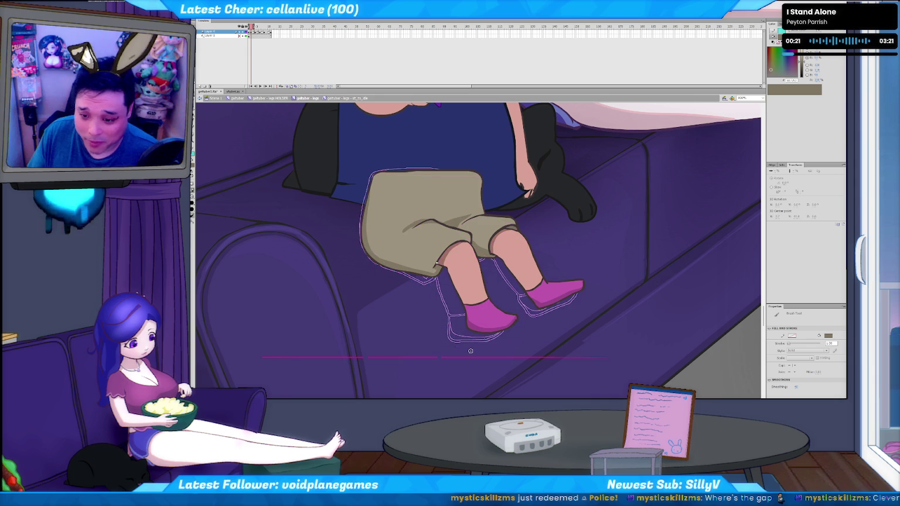
key("comma")
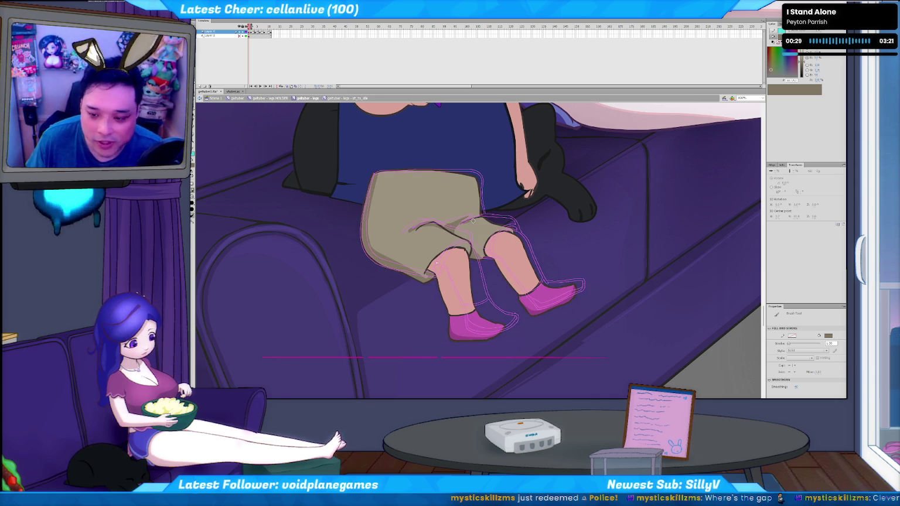
key("Return")
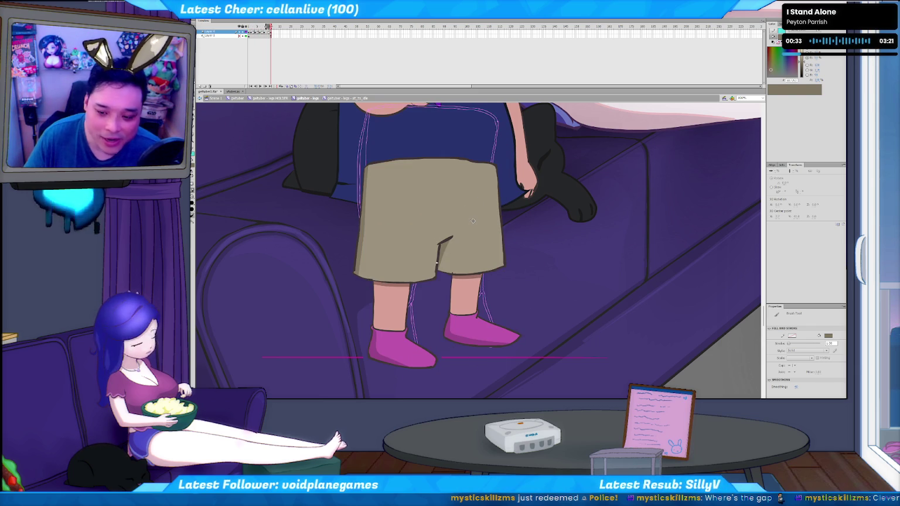
key("Return")
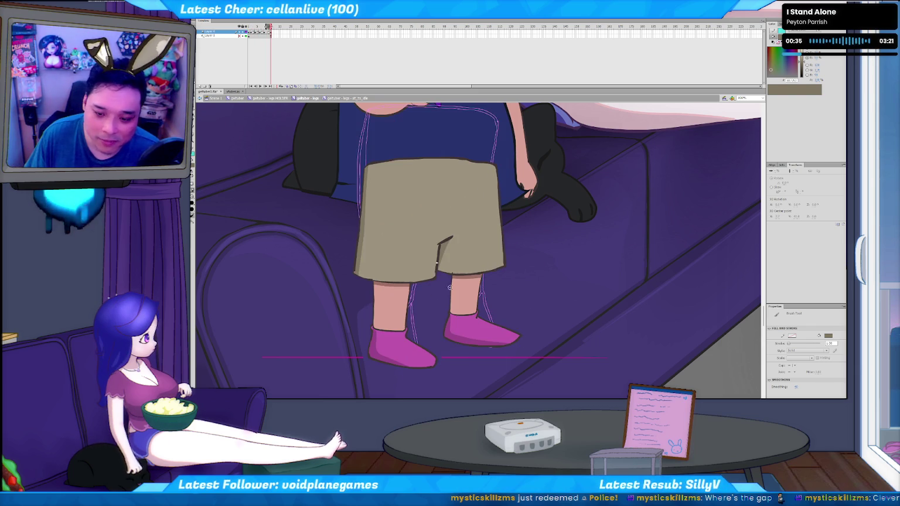
Sample the shoe's magenta as fill colour and remove the stray dark stroke on the left boot.
key("i")
left_click(381, 340)
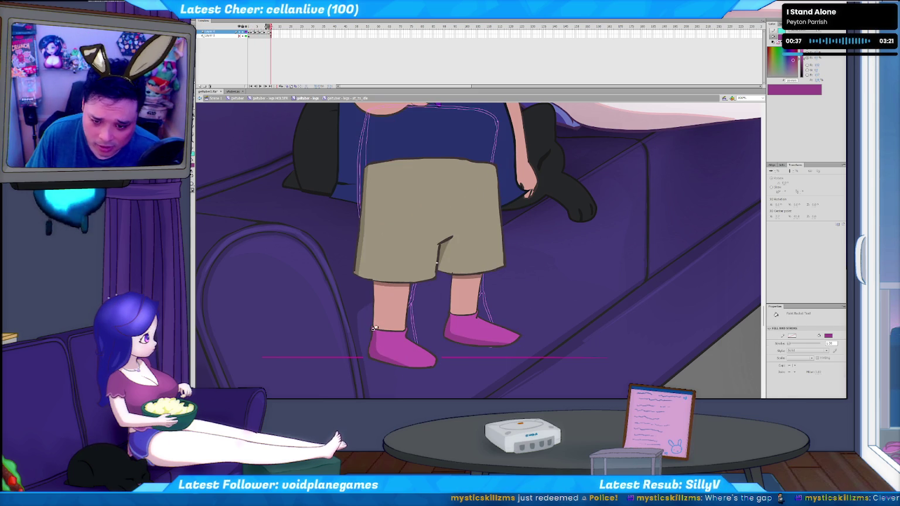
key("comma")
key("comma")
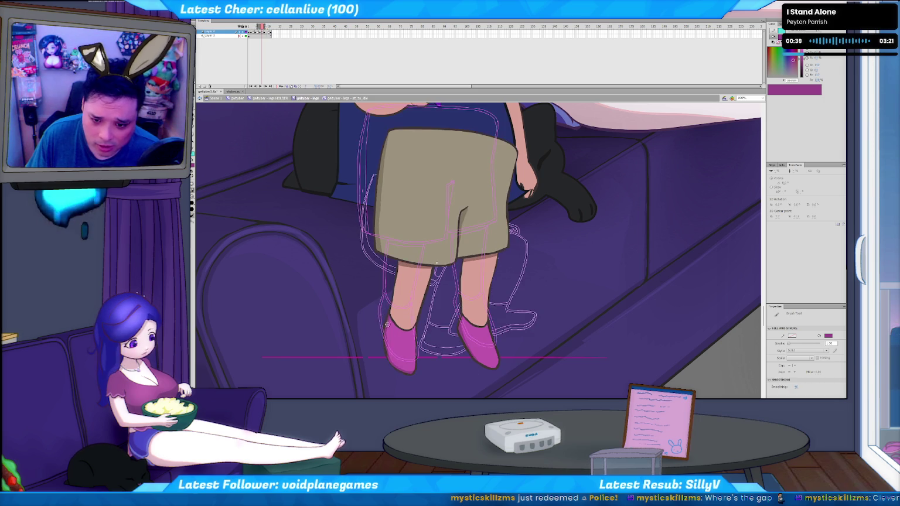
key("period")
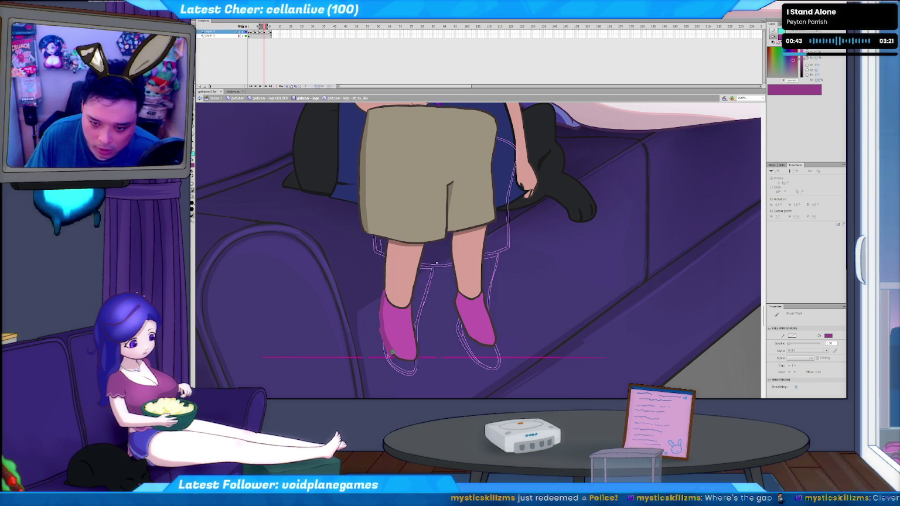
key("ctrl+z")
Flip back and forth through the neighbouring leg frames to compare the poses.
key("comma")
key("period")
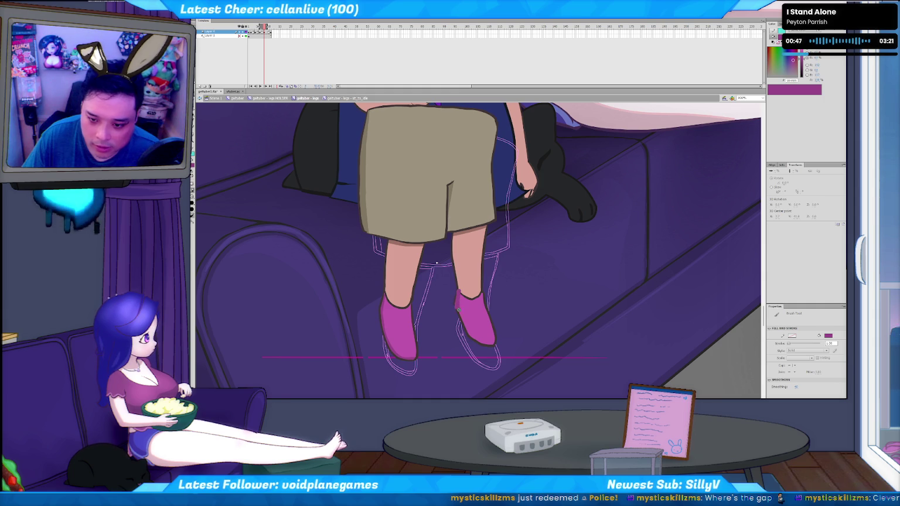
key("comma")
key("period")
key("period")
key("period")
key("period")
key("period")
key("period")
key("period")
key("comma")
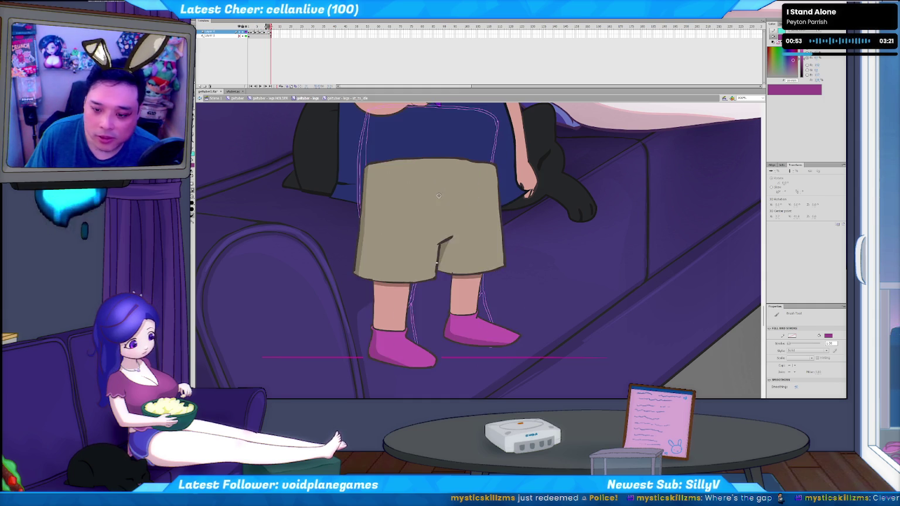
key("comma")
key("period")
key("period")
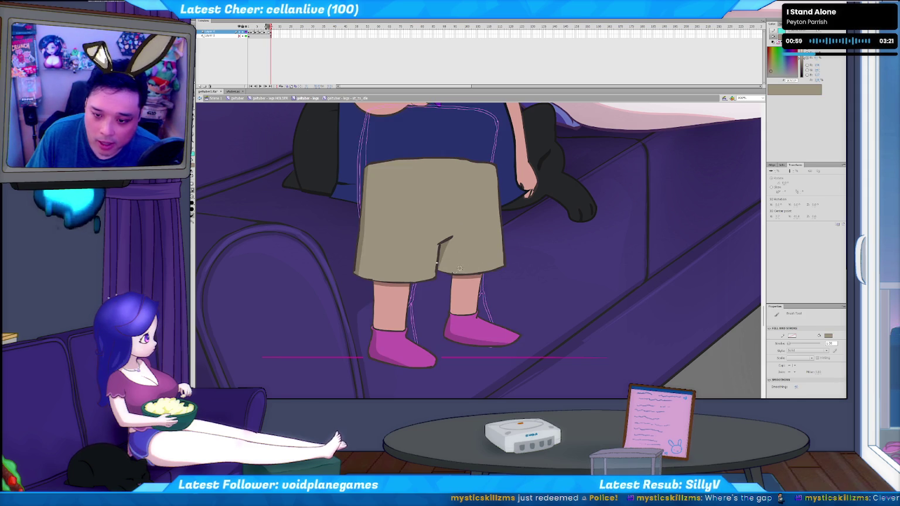
key("period")
key("comma")
key("period")
key("comma")
key("period")
key("comma")
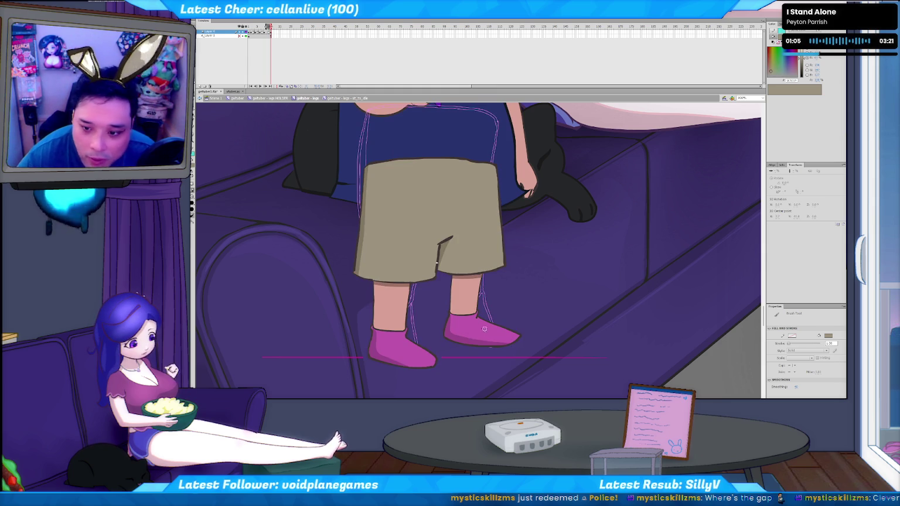
key("period")
key("comma")
key("period")
key("comma")
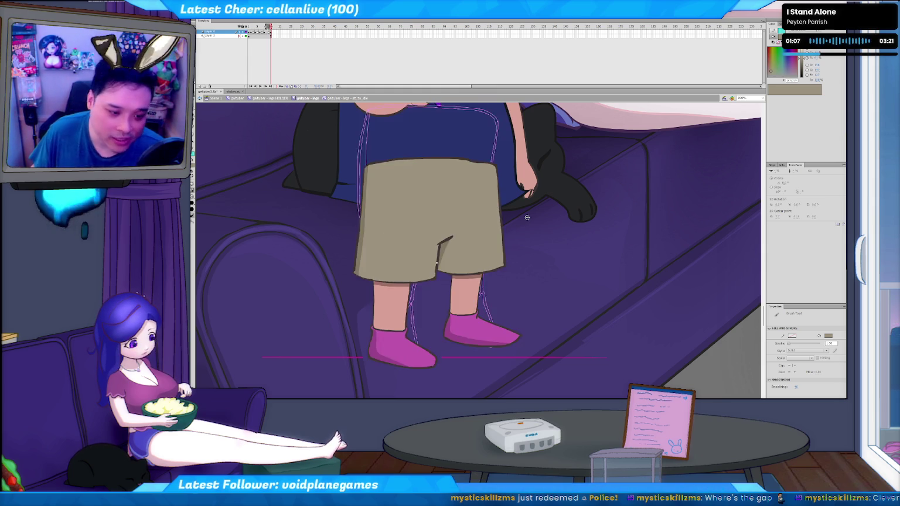
key("period")
key("comma")
key("period")
key("comma")
key("comma")
key("comma")
key("period")
key("period")
key("period")
key("comma")
key("comma")
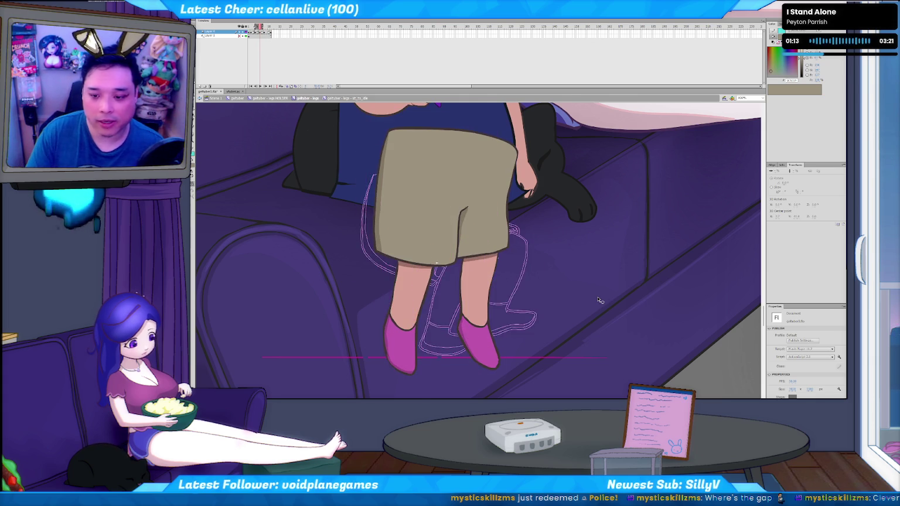
Zoom out to the whole stage and play the sit-to-stand animation several times.
key("Return")
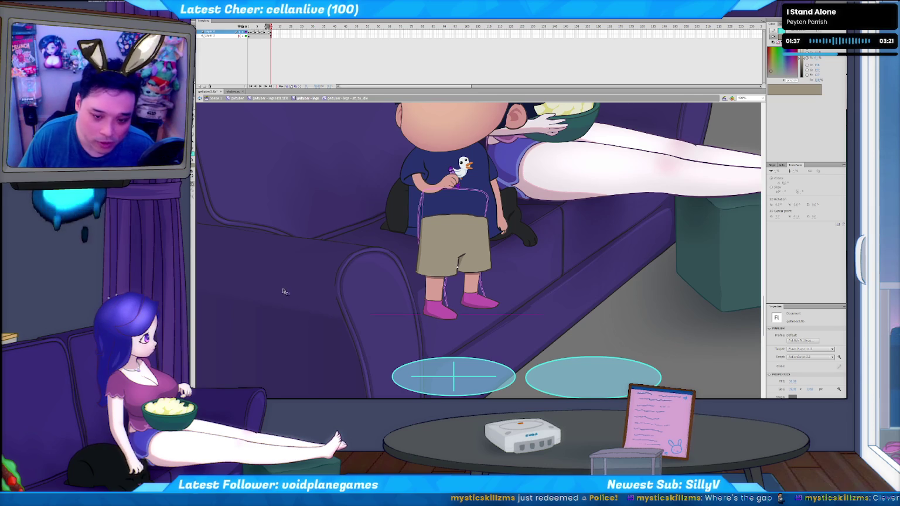
key("ctrl+minus")
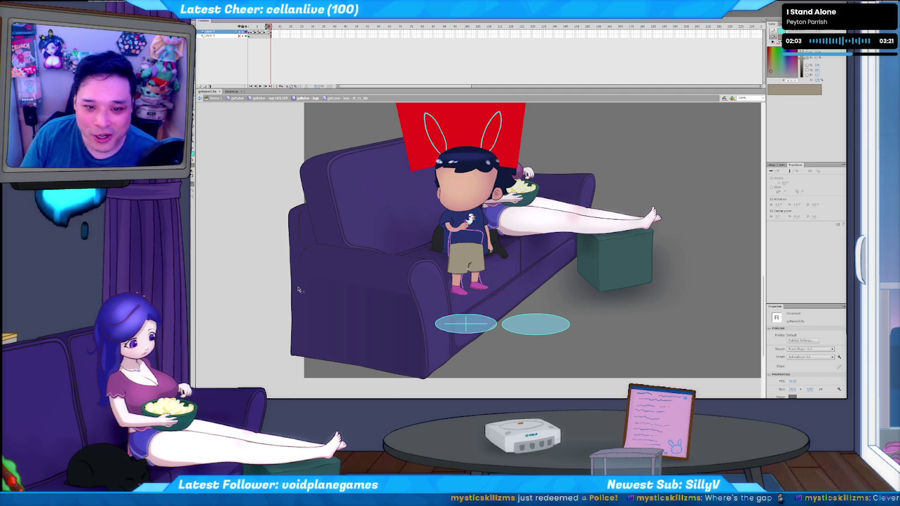
key("Return")
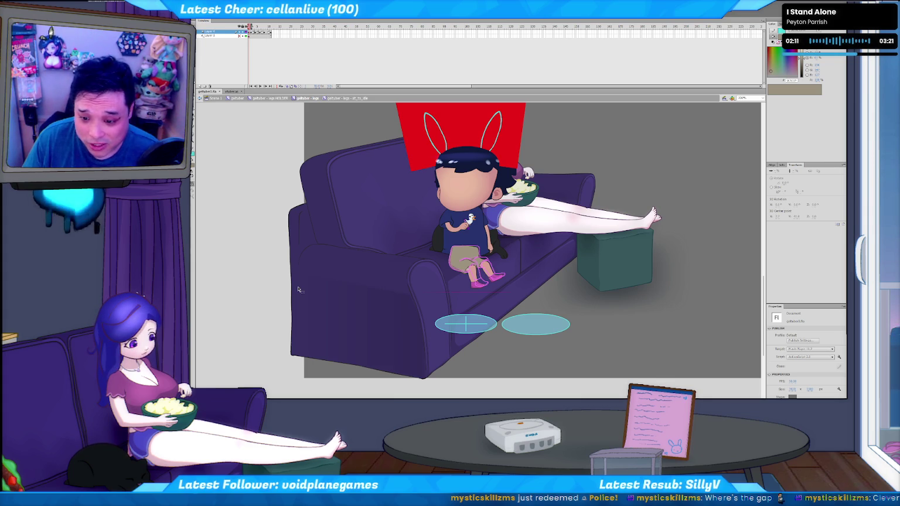
key("Return")
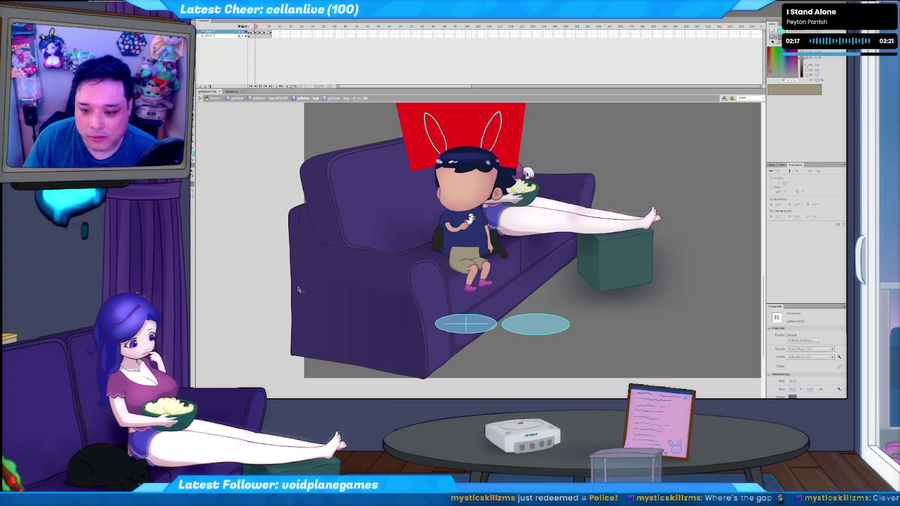
key("Return")
key("Return")
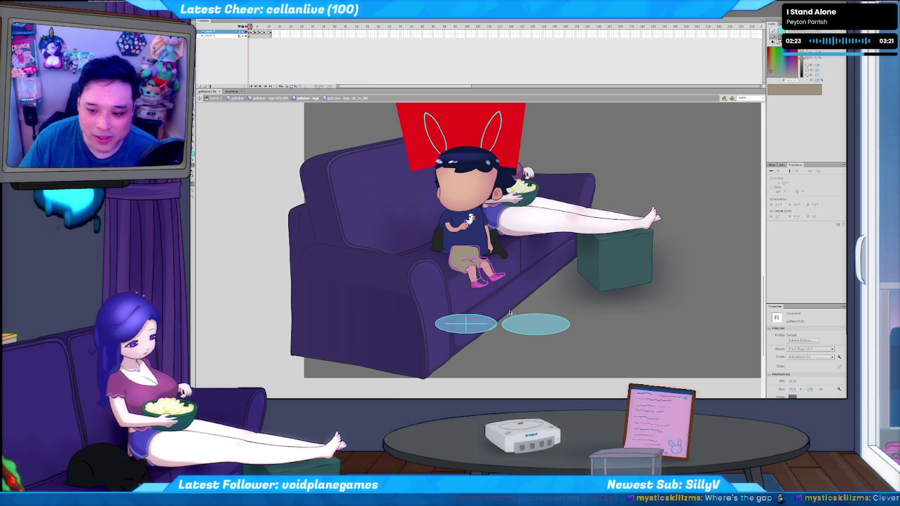
key("Return")
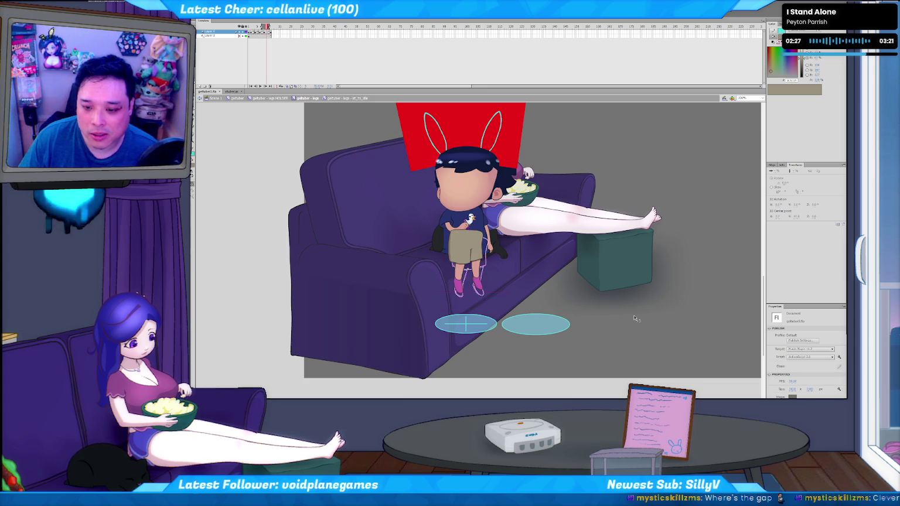
key("Return")
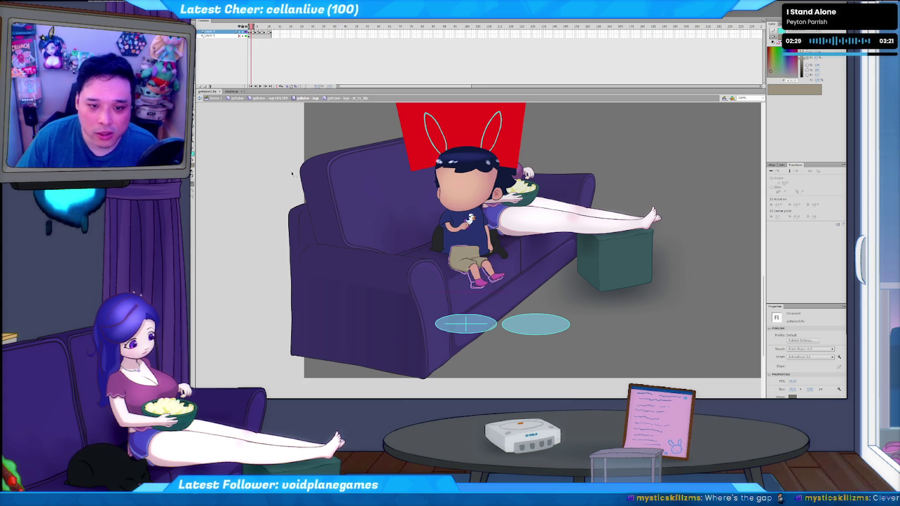
Scrub the character's timeline around frames 140–145, return to Scene 1 and drag the character rightward.
left_click(241, 98)
left_click_drag(288, 27, 562, 27)
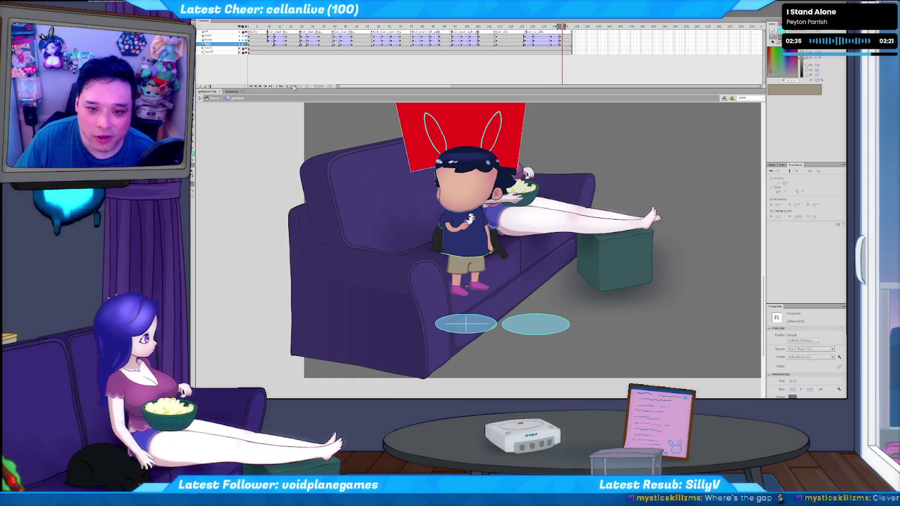
left_click(540, 27)
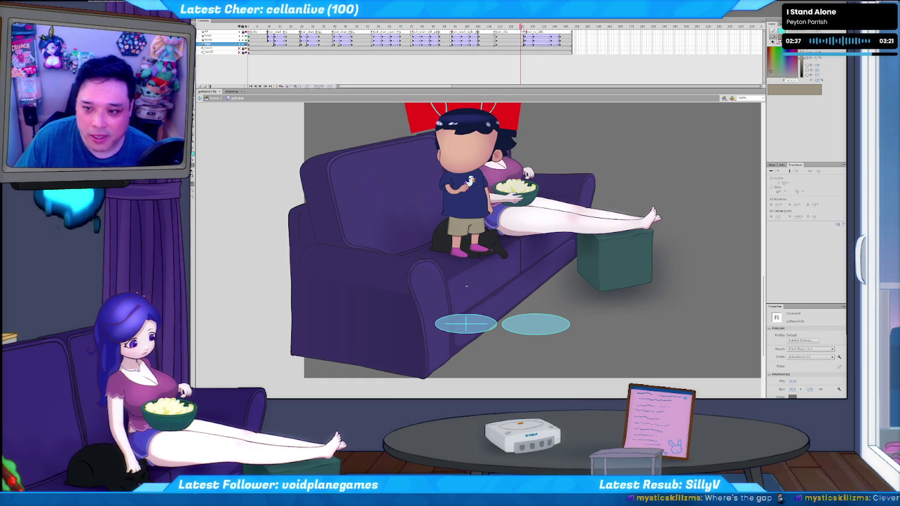
left_click_drag(546, 30, 575, 41)
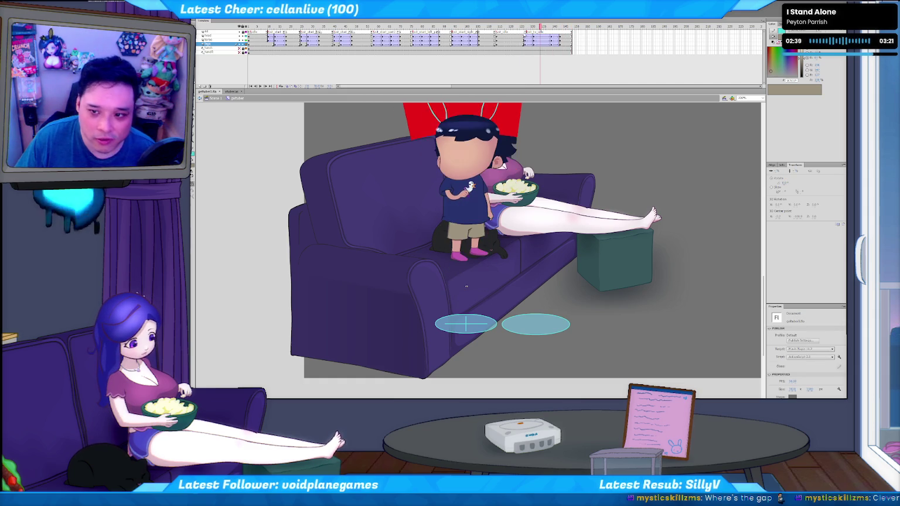
double_click(471, 253)
mouse_move(470, 253)
left_mouse_down()
mouse_move(586, 288)
mouse_move(526, 298)
left_mouse_up()
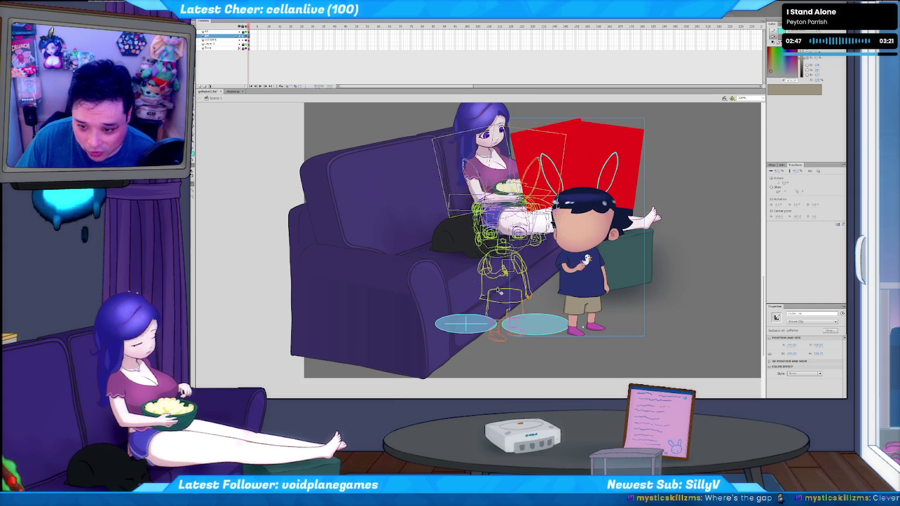
Place the character further right, then drill into its nested body symbols to select the torso.
left_click_drag(525, 298, 586, 293)
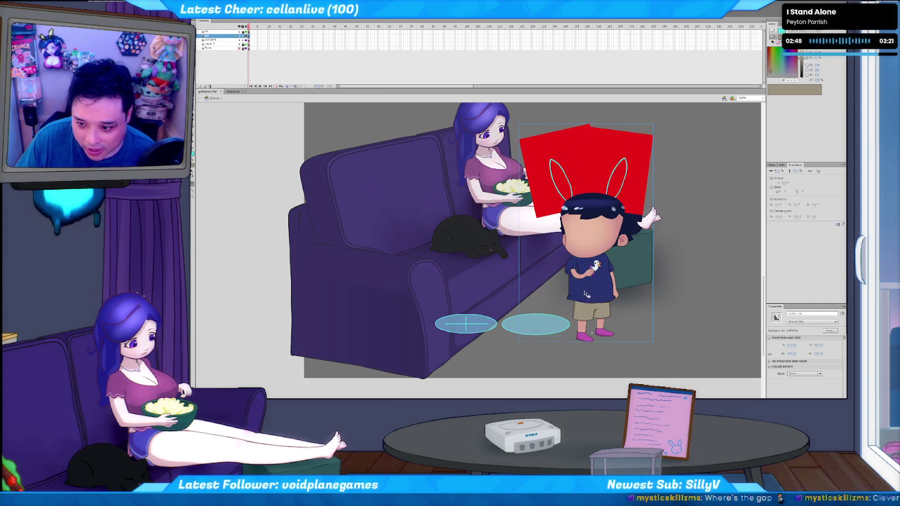
double_click(574, 290)
left_click(574, 289)
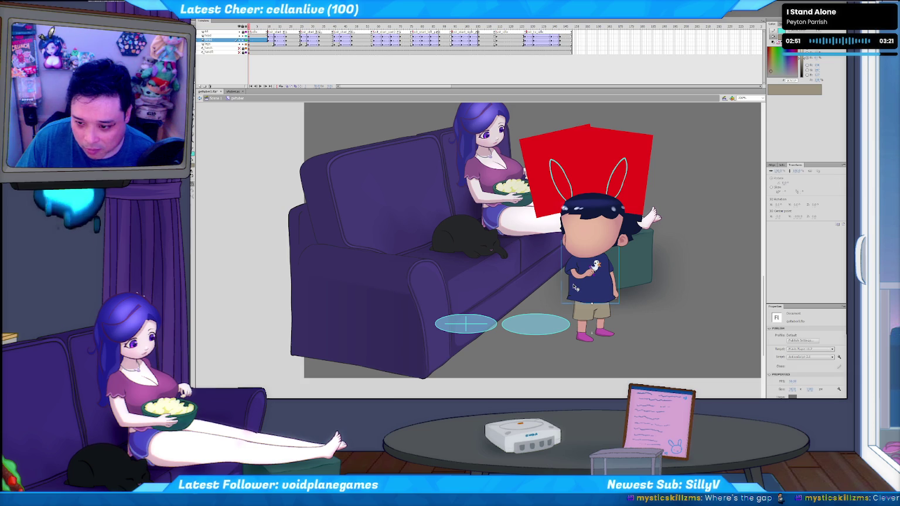
double_click(575, 288)
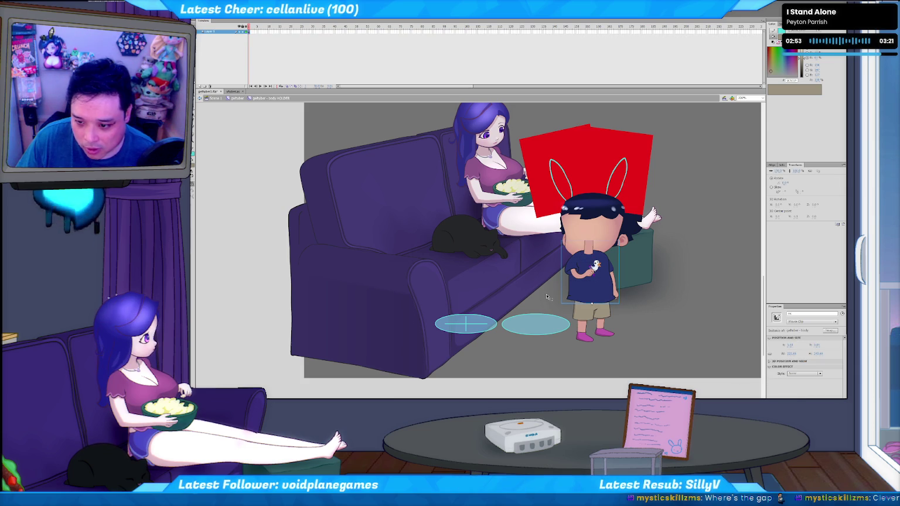
double_click(579, 295)
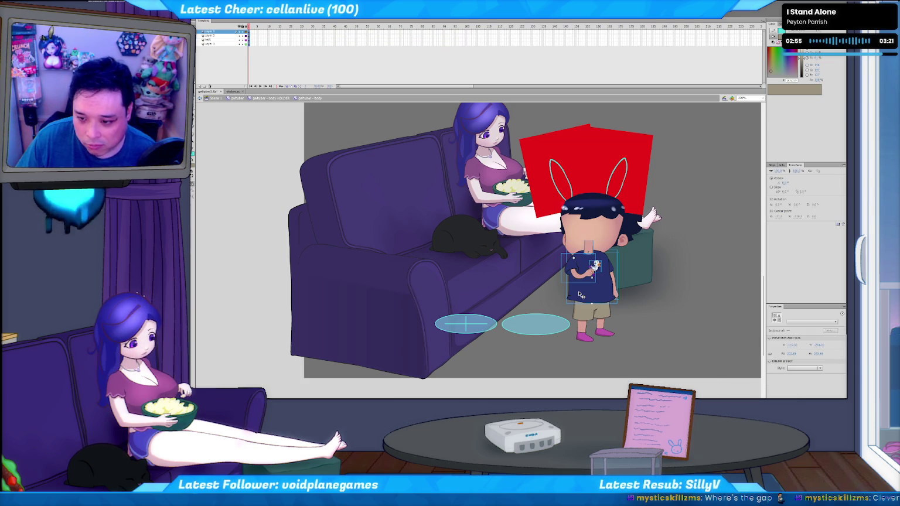
double_click(579, 294)
left_click(580, 294)
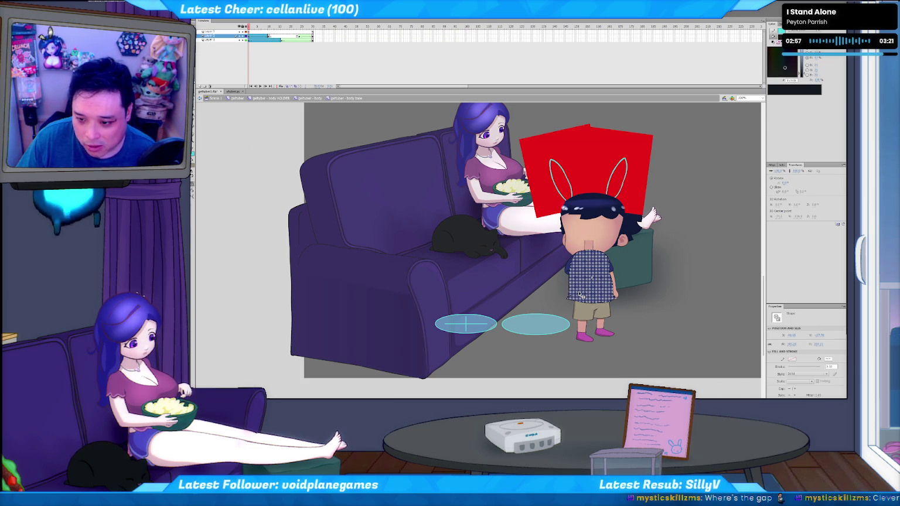
double_click(543, 296)
left_click(560, 309)
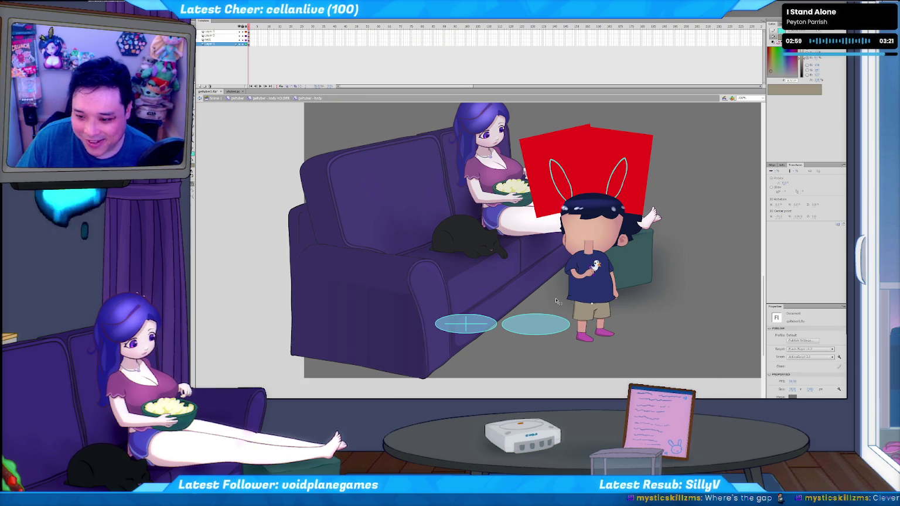
Zoom in, select the Layer 3 shape in the right arm symbol, and exit back to Scene 1.
key("ctrl+equal")
key("ctrl+equal")
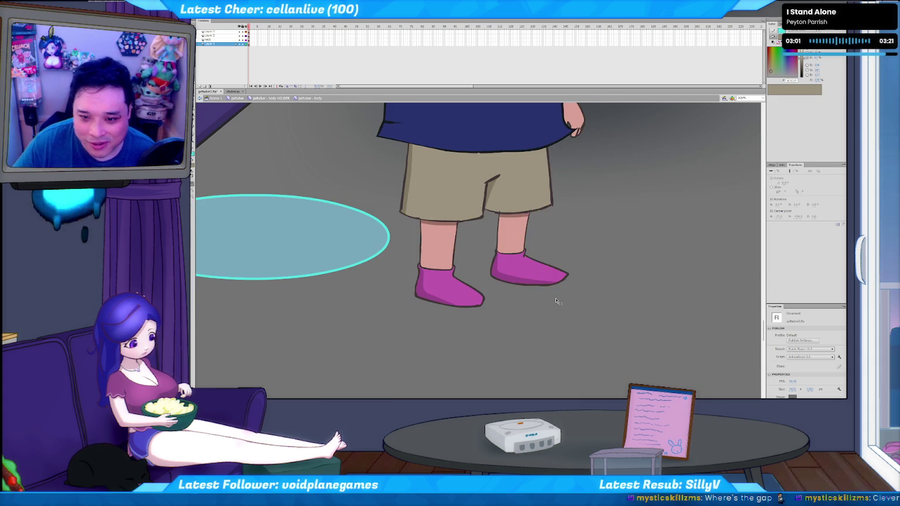
scroll(445, 288, "up", 3)
scroll(336, 275, "up", 2)
double_click(354, 220)
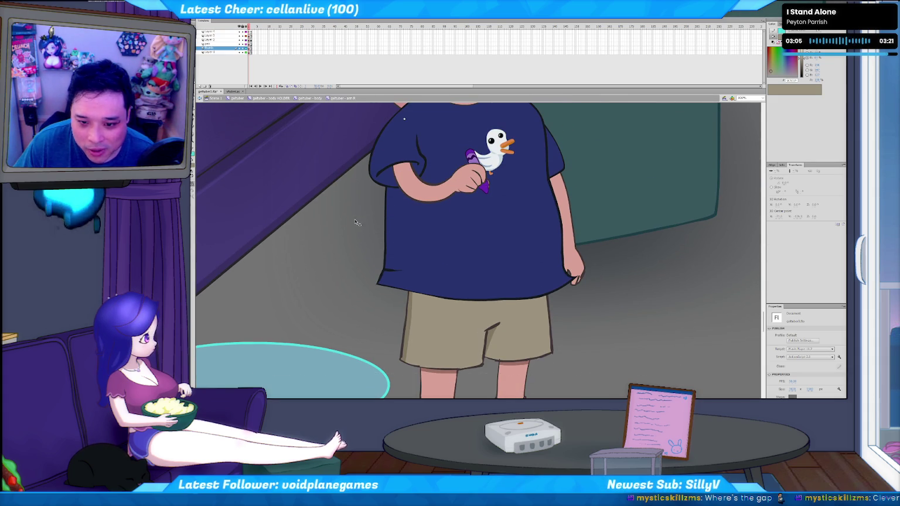
left_click(356, 232)
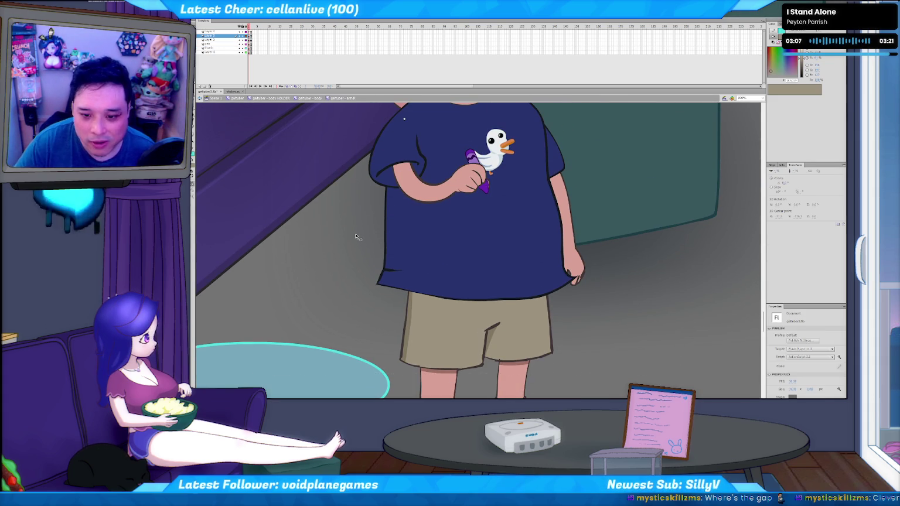
double_click(327, 282)
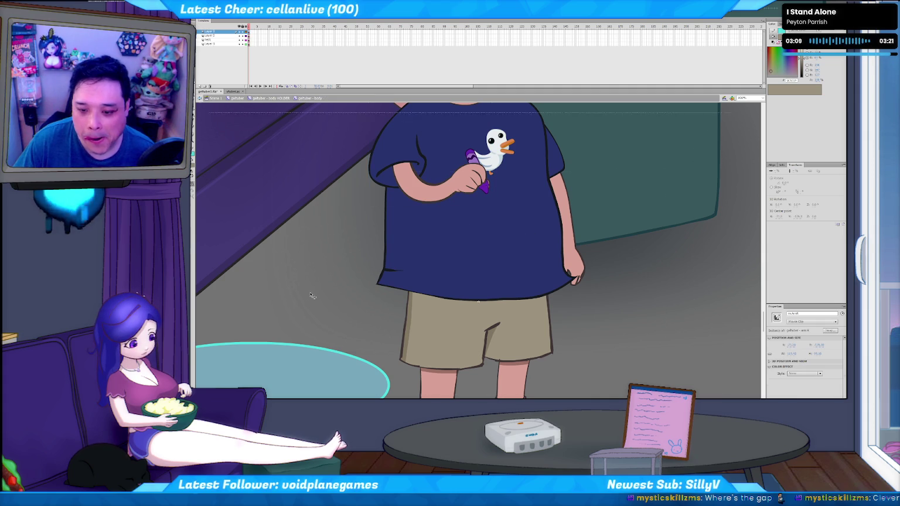
double_click(312, 295)
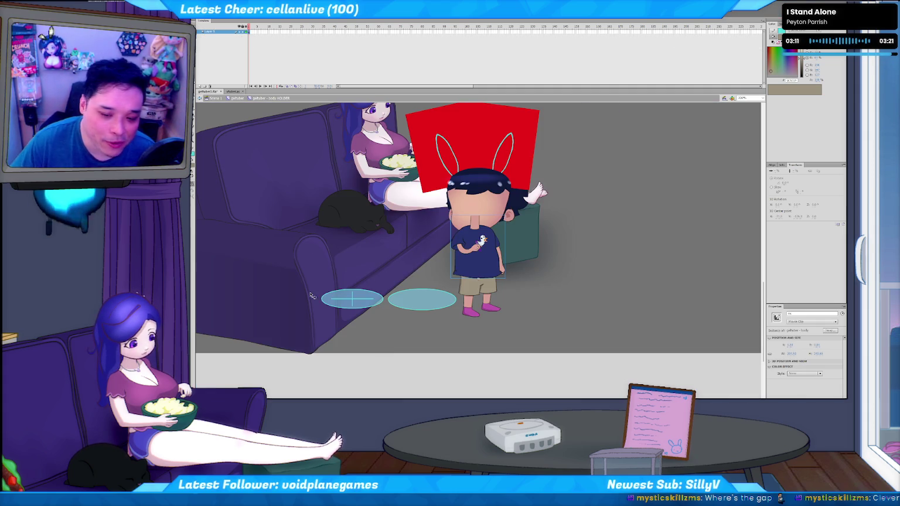
left_click(396, 356)
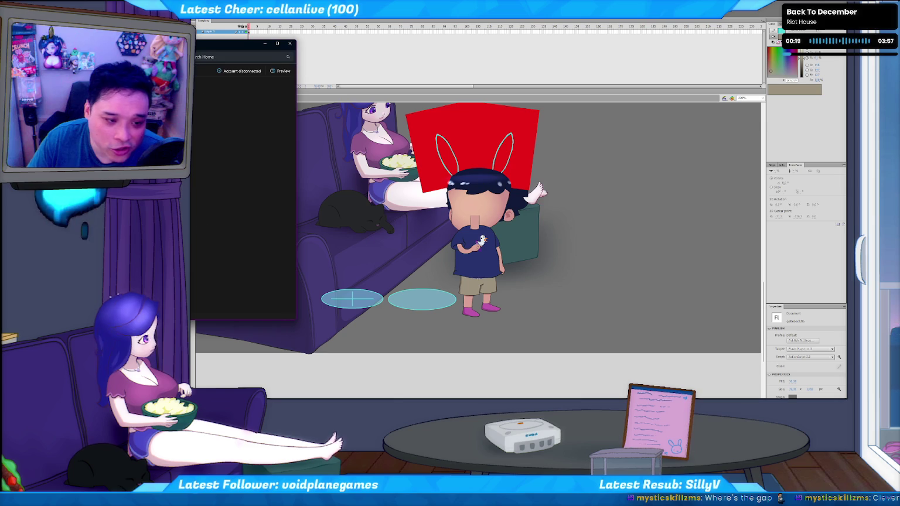
Move the Explorer window aside, scroll to the 2026-06-11 screenshots and open one in the viewer.
left_click_drag(246, 42, 209, 45)
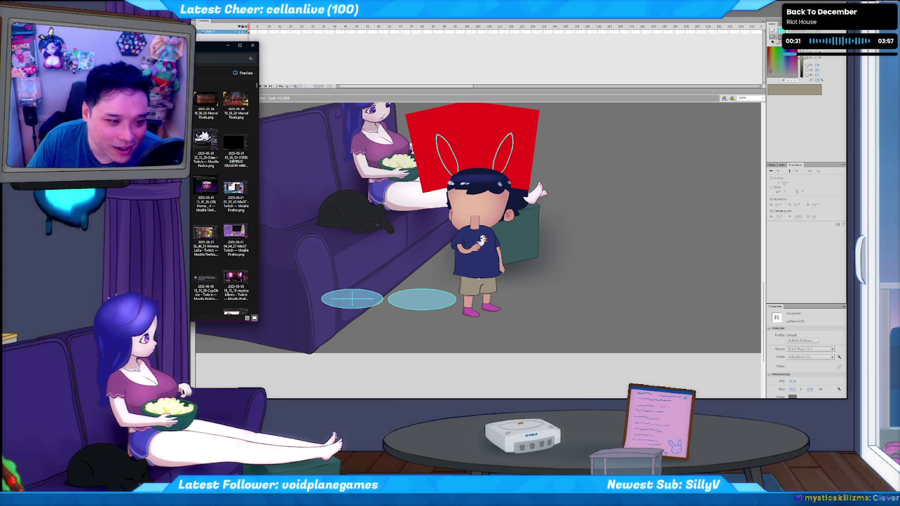
scroll(225, 176, "down", 10)
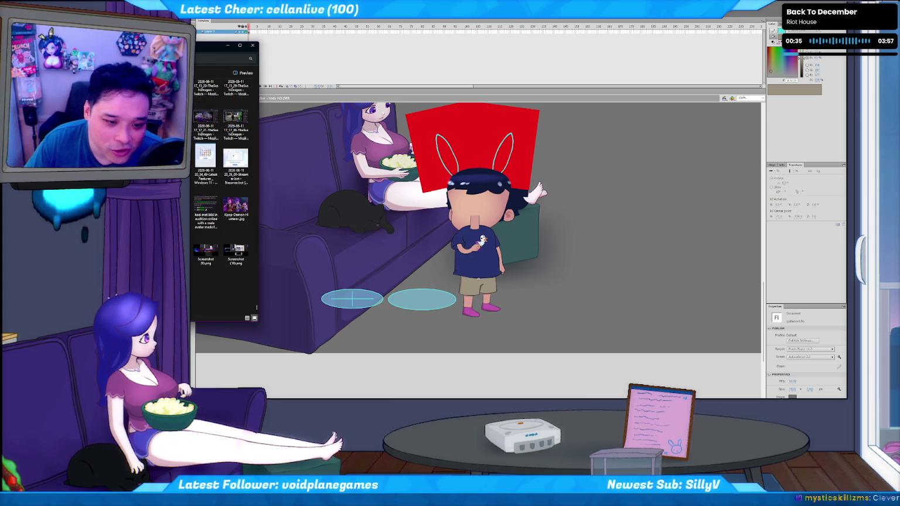
left_click_drag(217, 45, 185, 82)
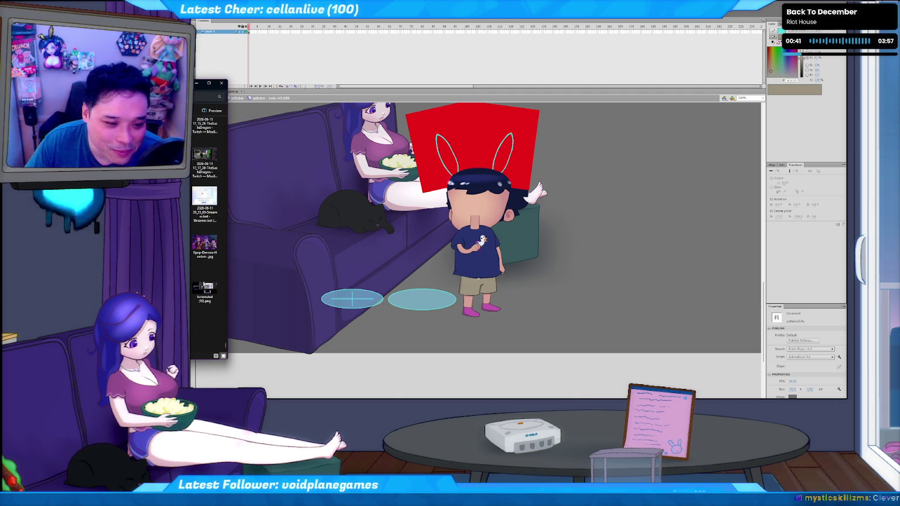
scroll(205, 228, "up", 5)
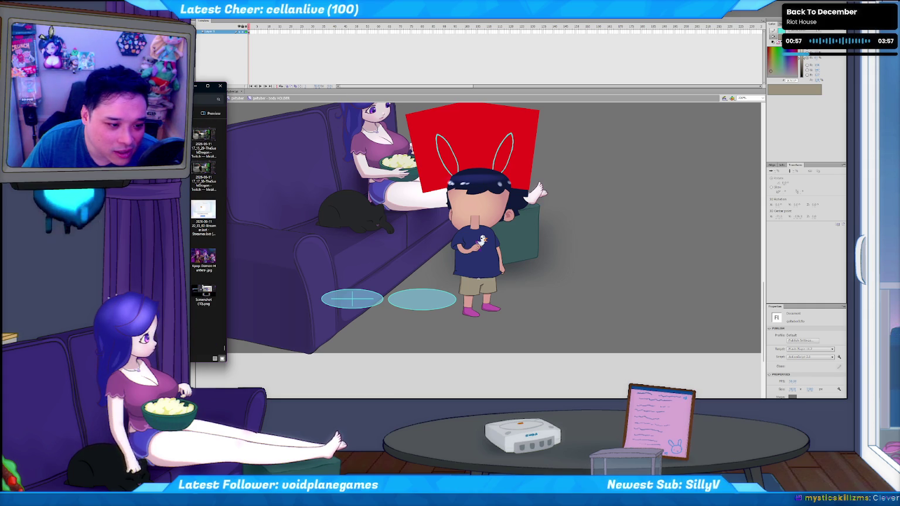
key("Return")
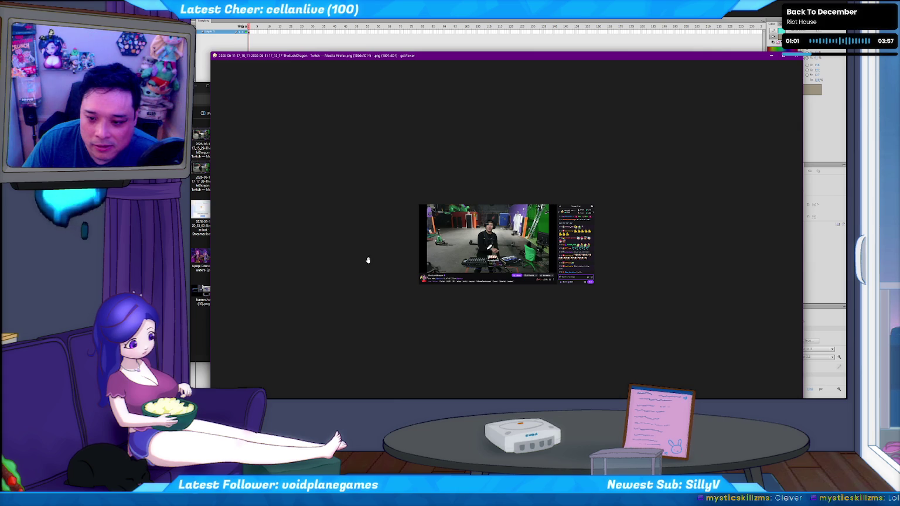
Flip between neighbouring Twitch screenshots and zoom in and back out on one.
key("Right")
scroll(383, 253, "up", 3)
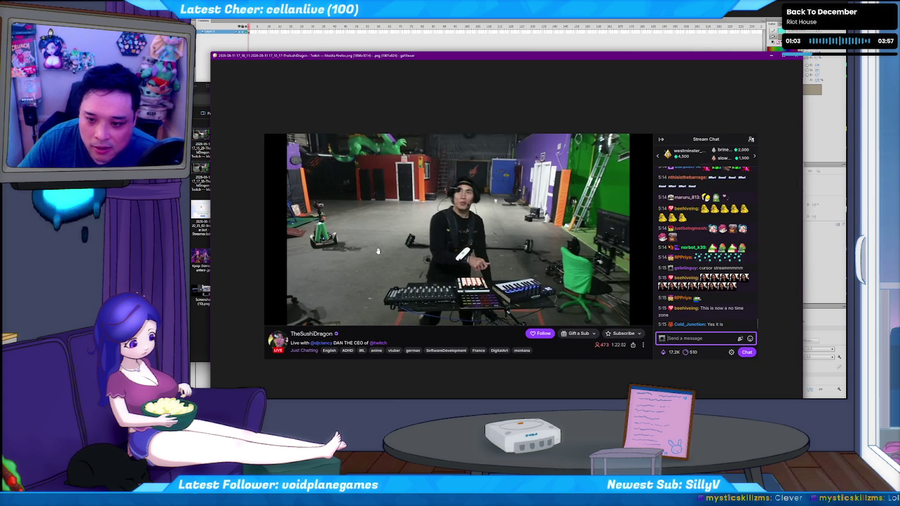
key("Right")
key("Left")
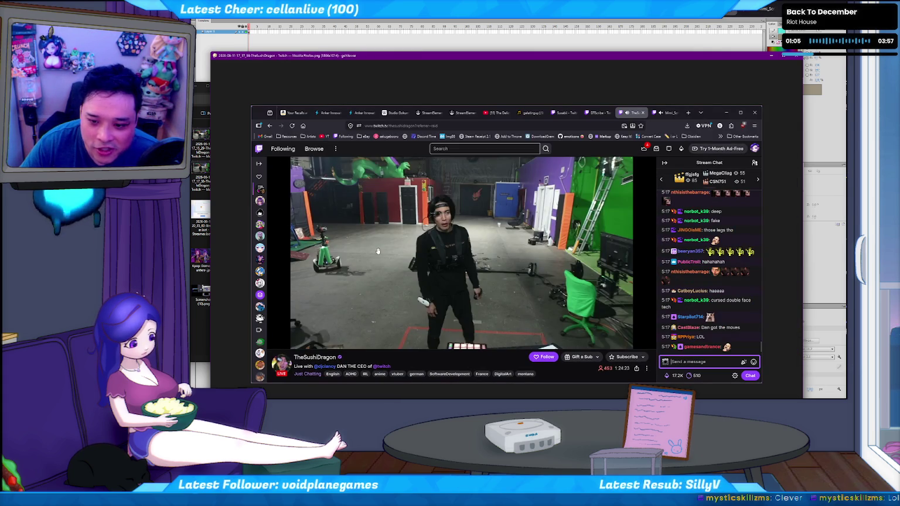
key("Left")
key("Right")
key("Right")
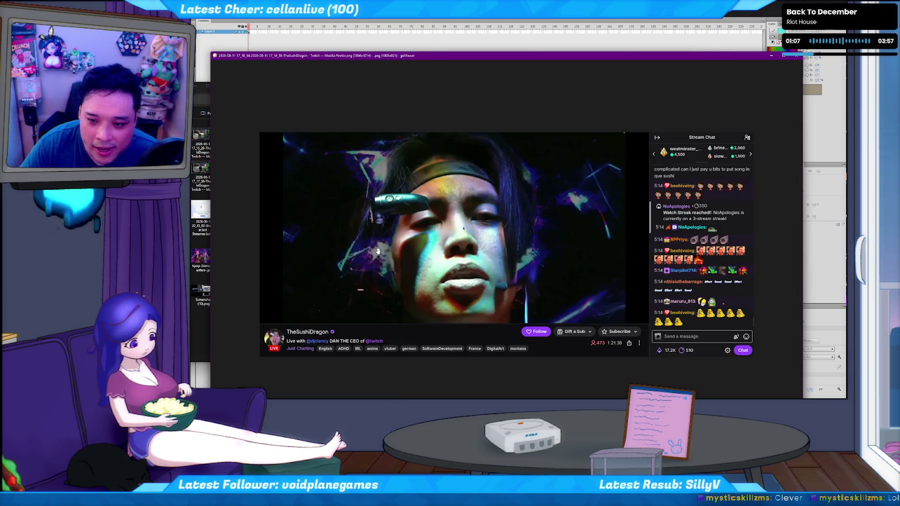
scroll(470, 234, "up", 2)
scroll(463, 229, "up", 2)
scroll(445, 217, "up", 2)
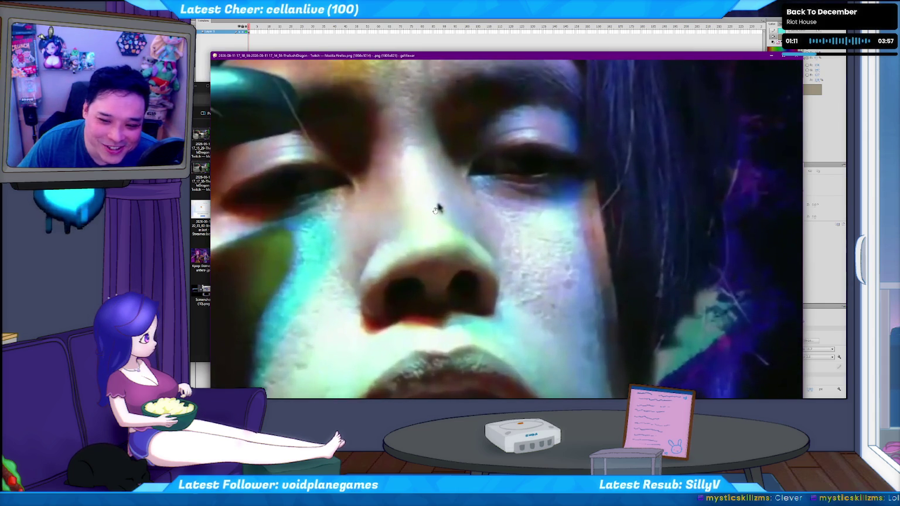
scroll(434, 211, "up", 2)
scroll(438, 220, "up", 2)
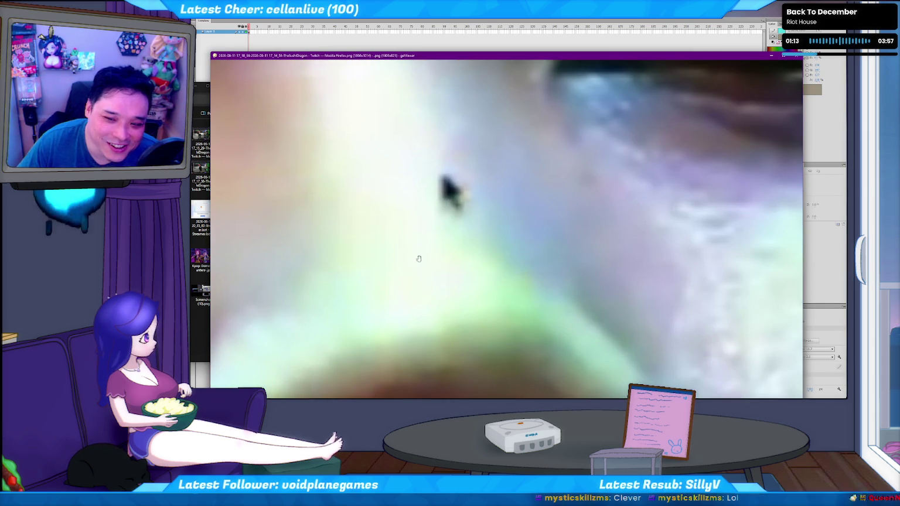
scroll(445, 223, "down", 2)
scroll(431, 272, "down", 1)
scroll(446, 275, "down", 1)
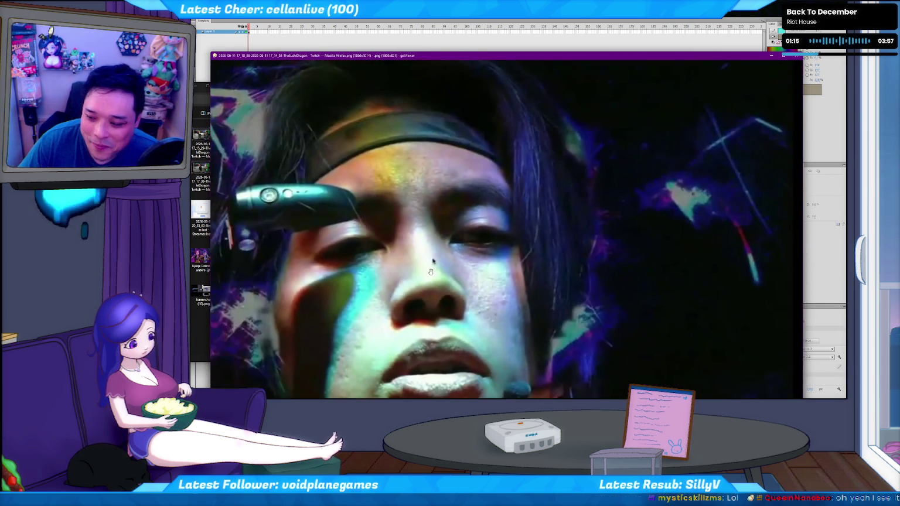
scroll(469, 280, "down", 2)
scroll(492, 284, "down", 1)
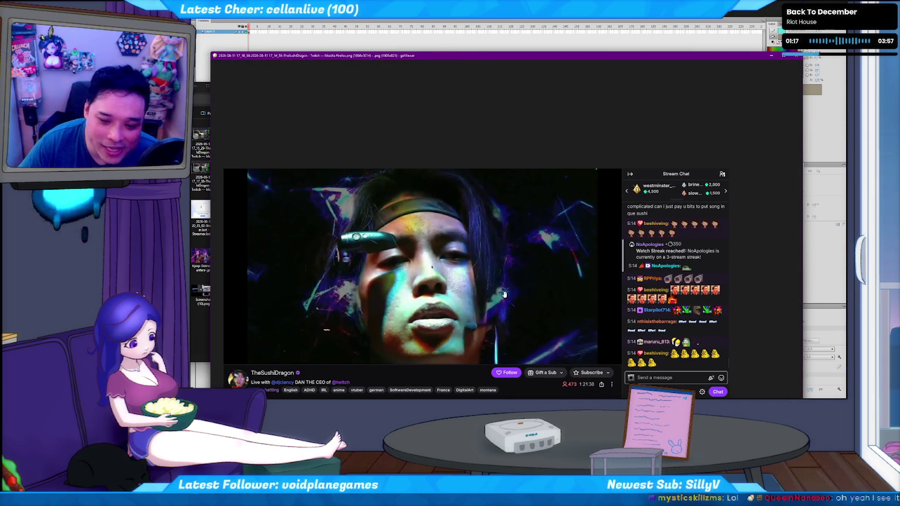
Reopen another Twitch screenshot, zoom in and out, then move to the wide studio keyboard shot.
left_click(793, 56)
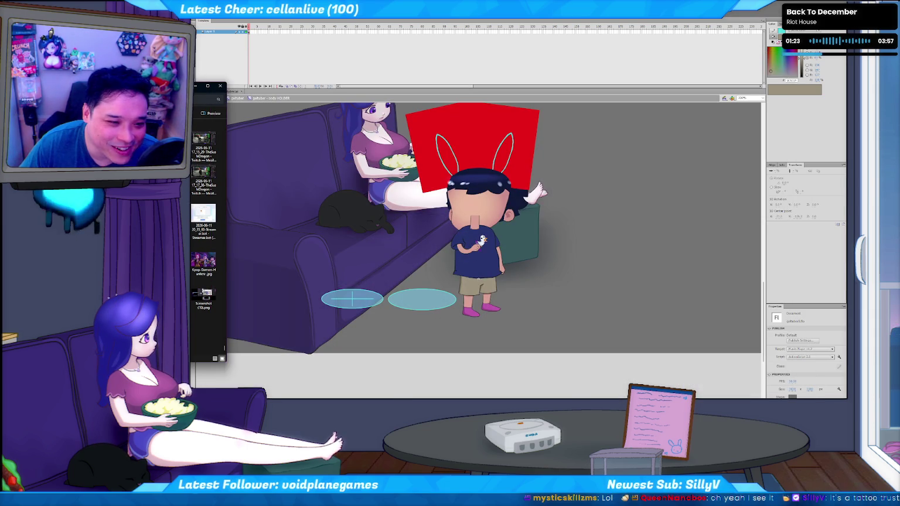
double_click(201, 138)
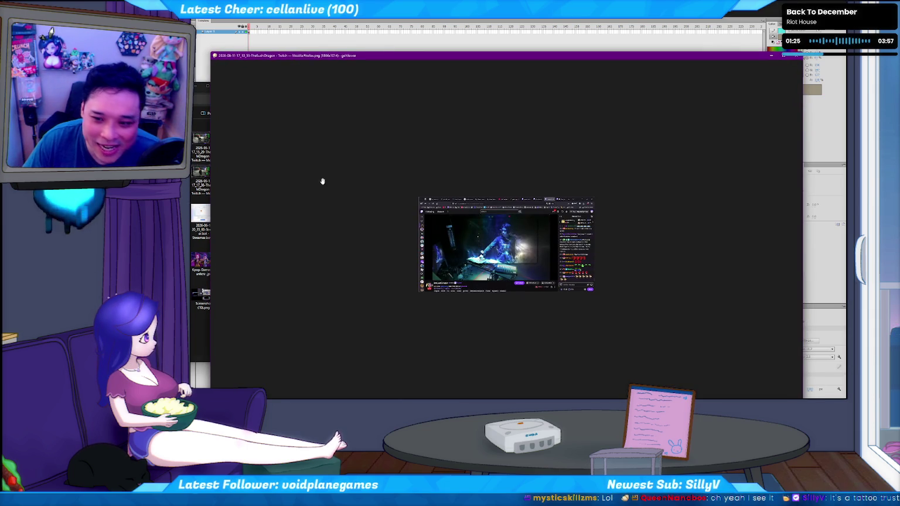
scroll(494, 246, "up", 3)
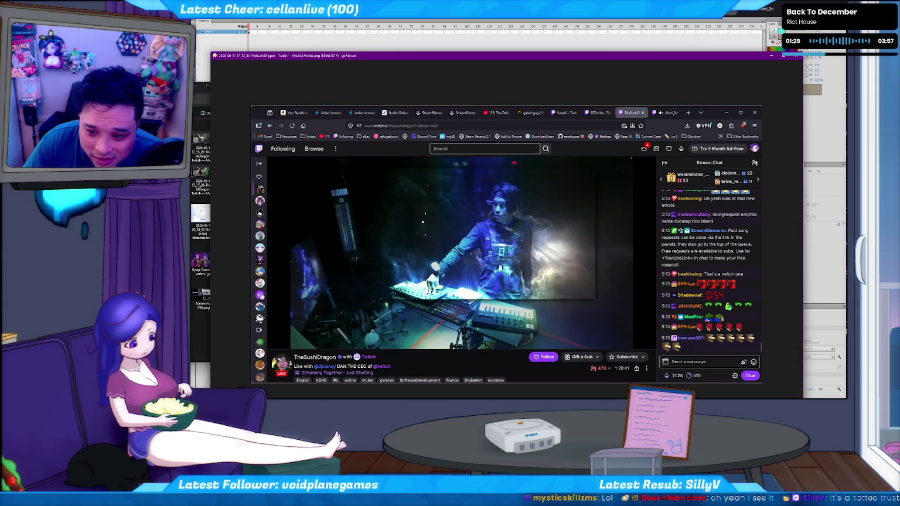
scroll(471, 255, "up", 2)
scroll(463, 247, "up", 2)
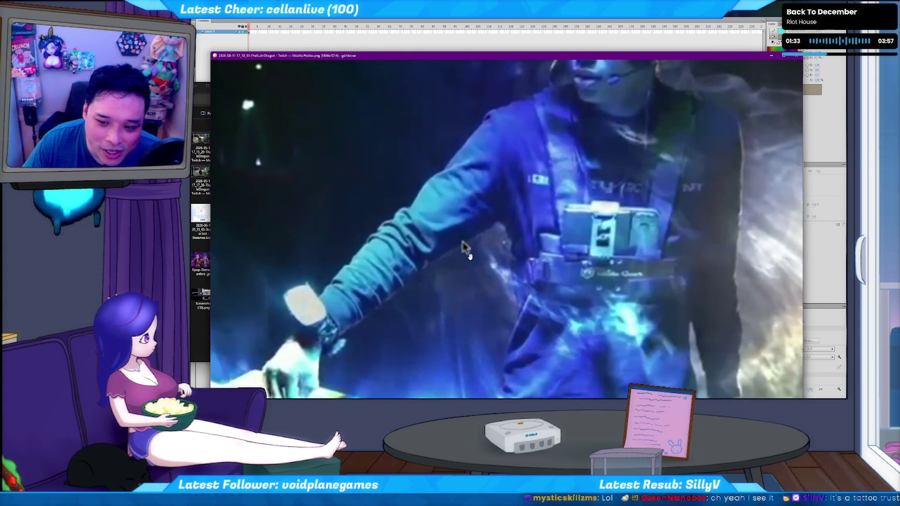
scroll(472, 263, "down", 2)
scroll(472, 249, "down", 2)
scroll(471, 249, "down", 1)
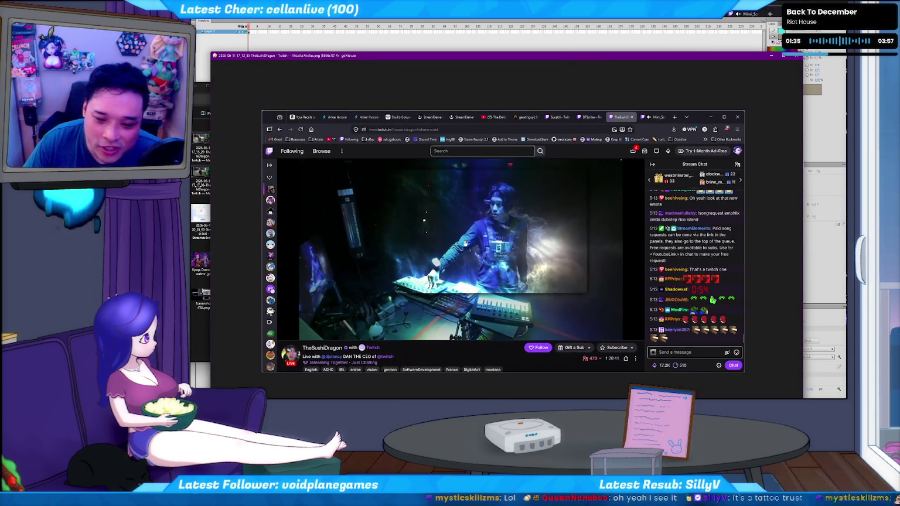
scroll(478, 255, "down", 1)
key("Right")
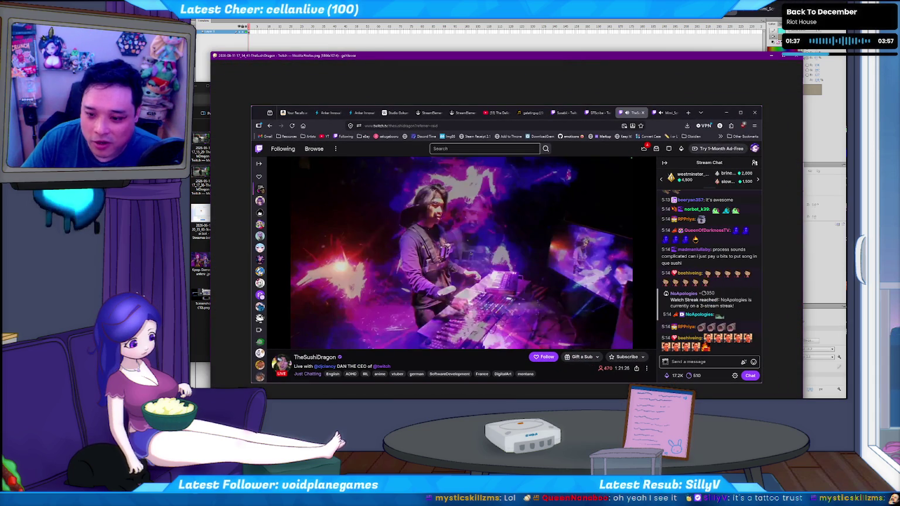
key("Left")
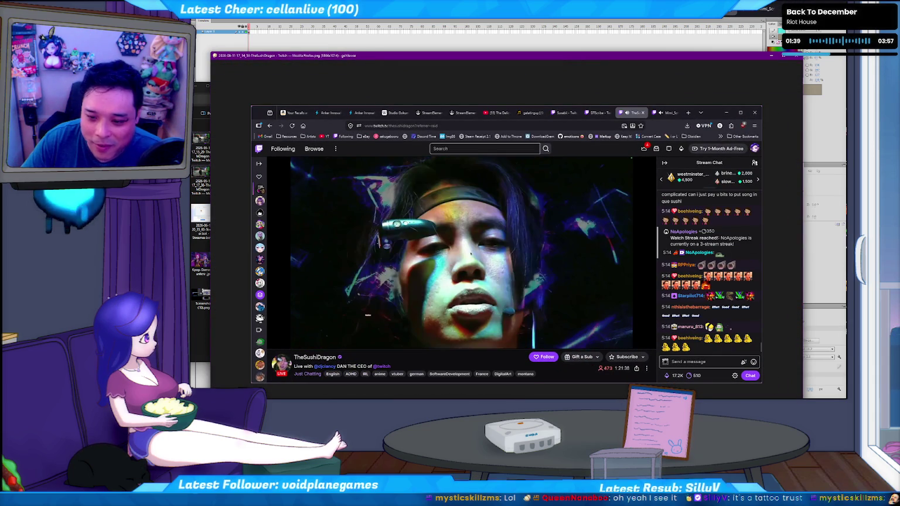
key("Right")
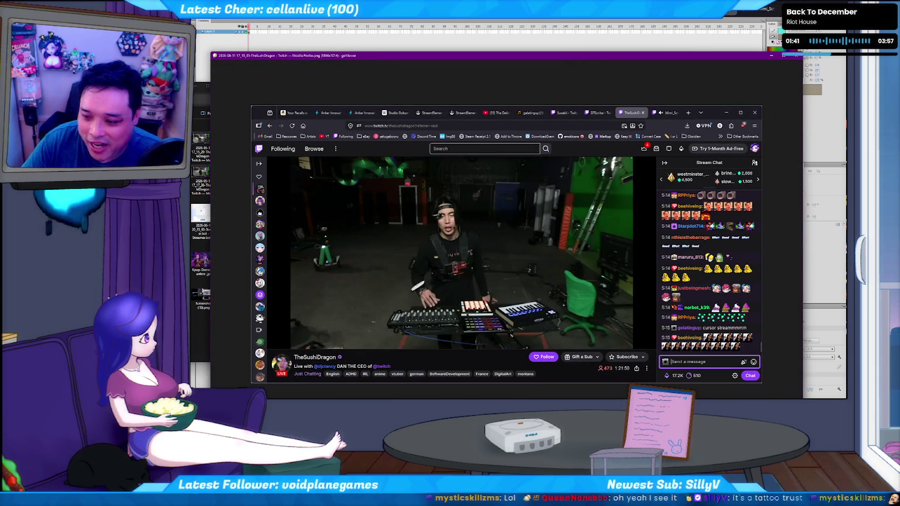
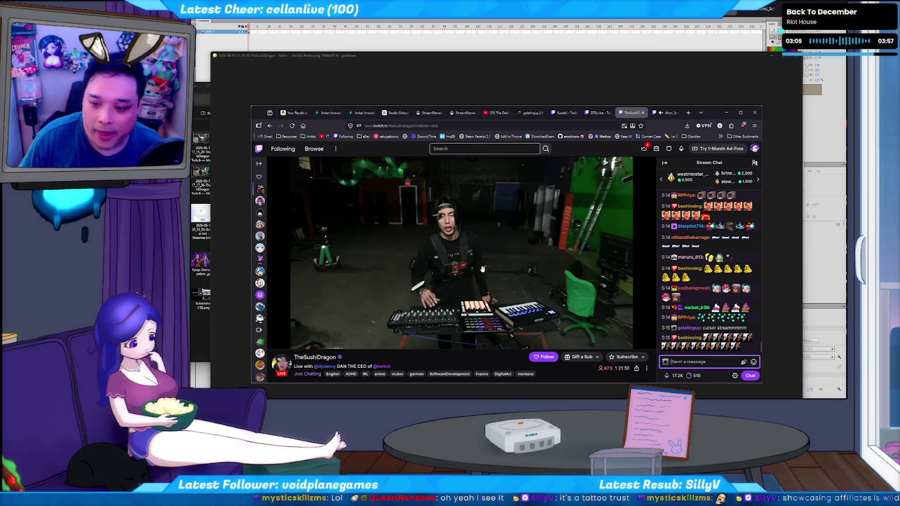
Page forward through the saved stream screenshots in Honeyview.
scroll(511, 259, "down", 1)
scroll(511, 259, "up", 1)
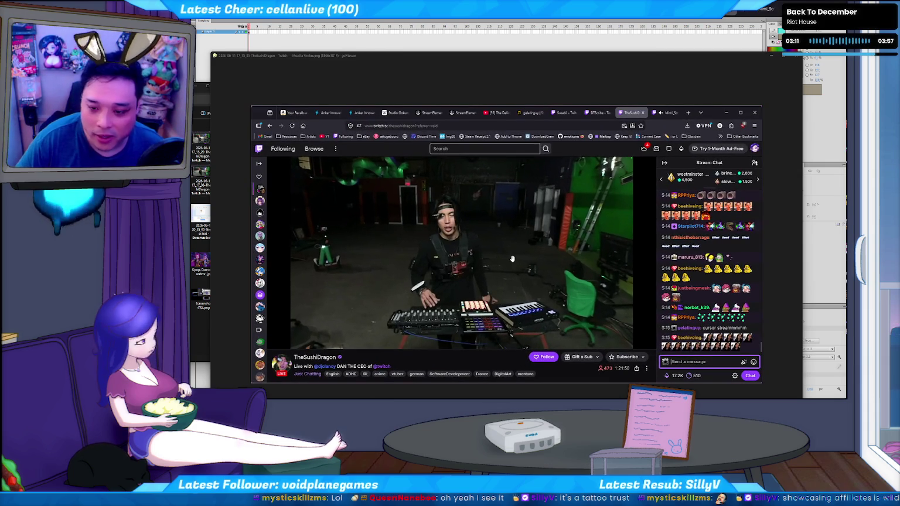
left_click(583, 87)
key("Right")
key("Left")
key("Right")
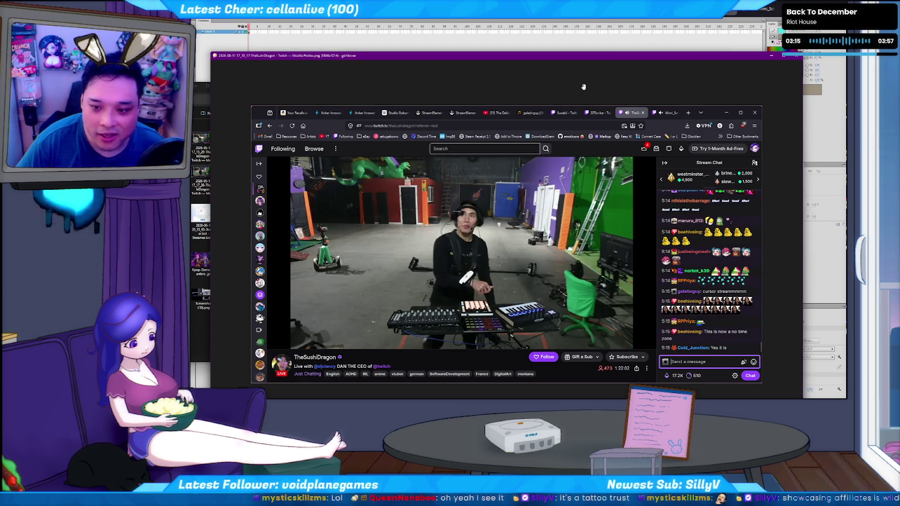
key("Right")
key("Left")
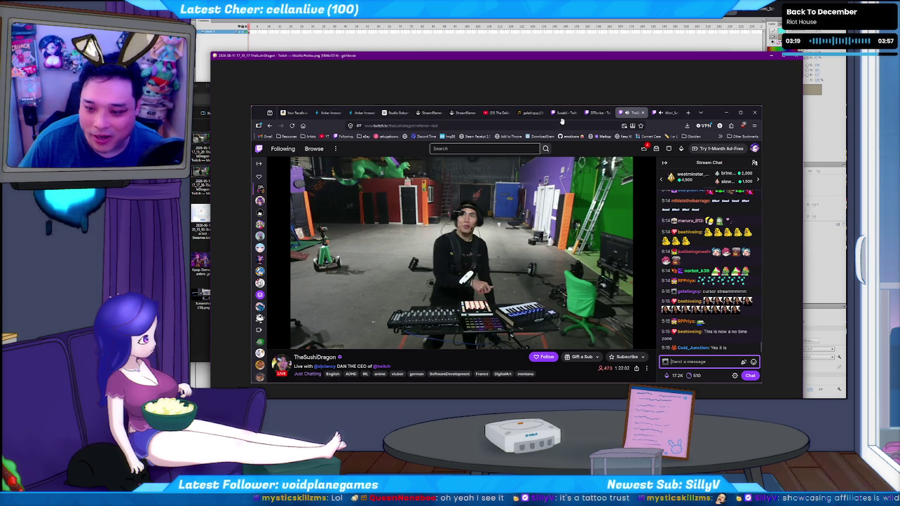
key("Right")
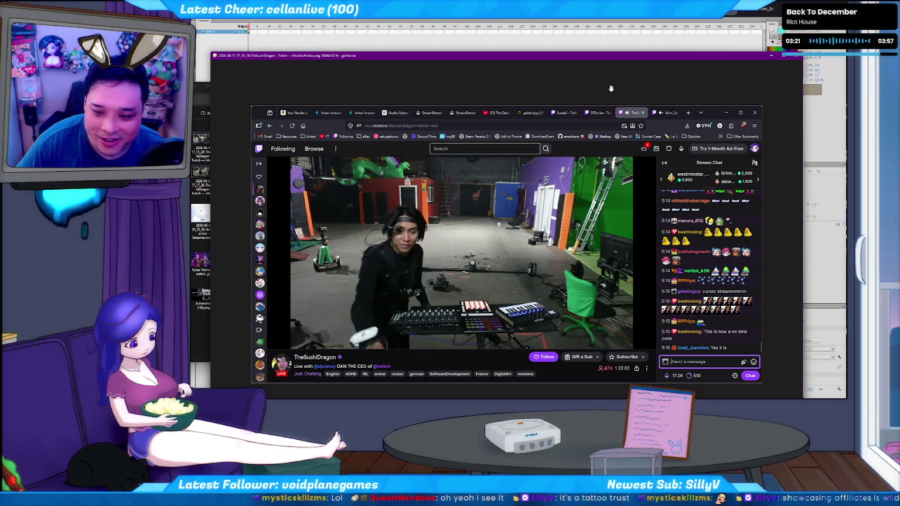
key("Right")
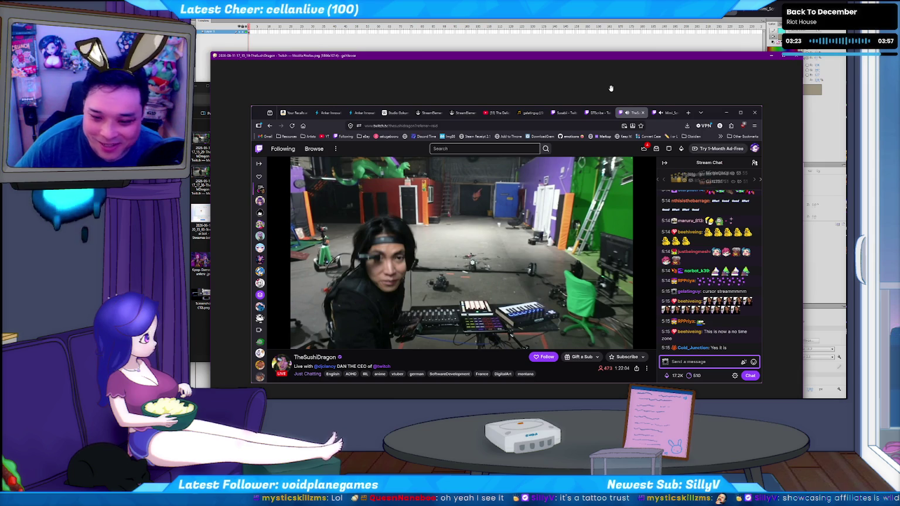
key("Right")
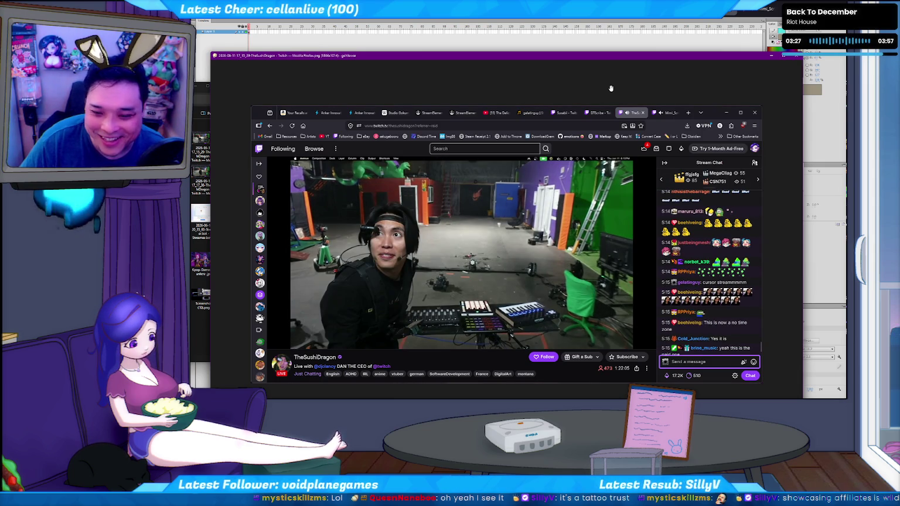
key("Right")
key("Right")
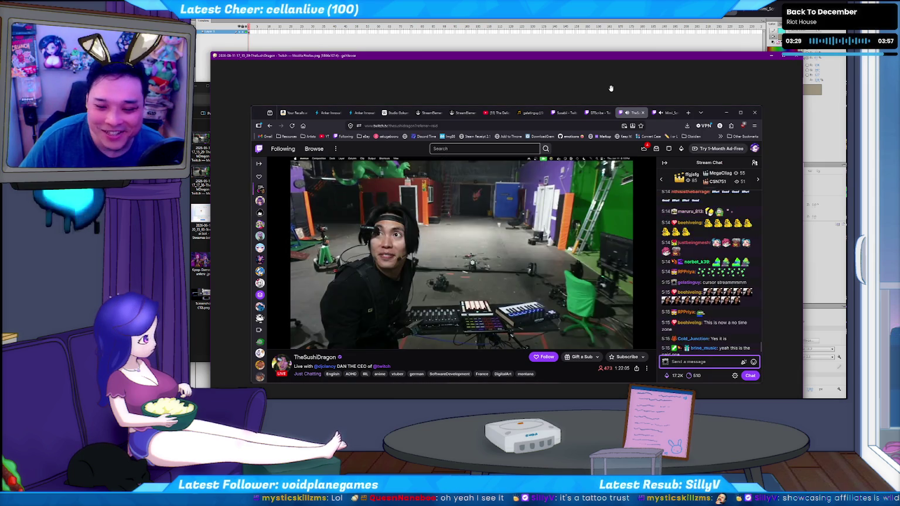
key("Left")
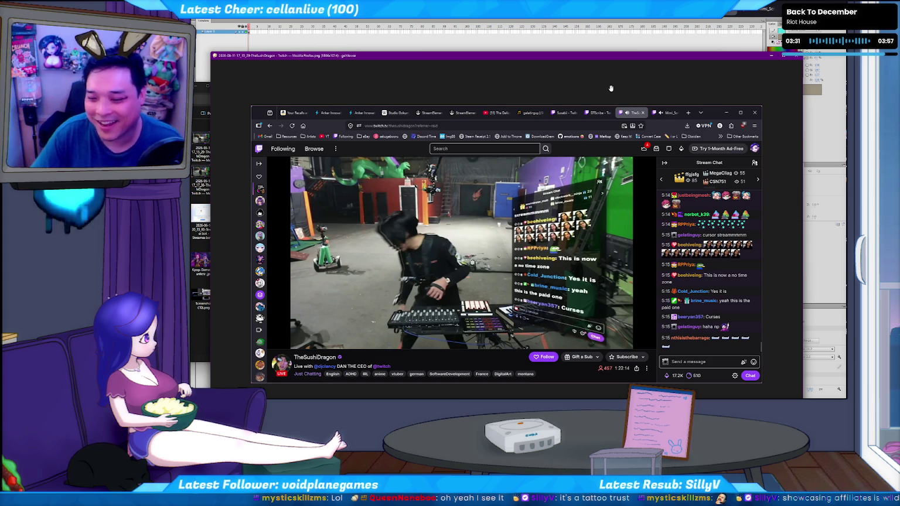
key("Right")
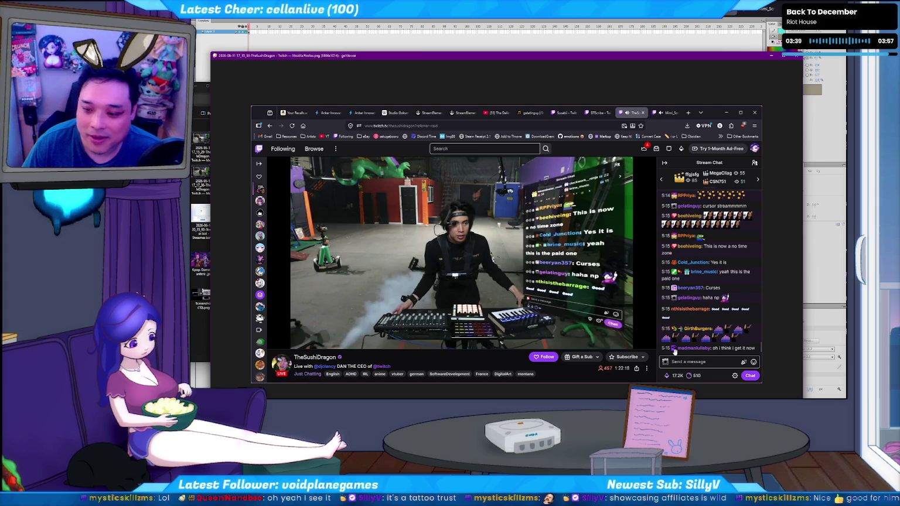
Step back and settle on the purple-lit keyboard screenshot 17_14_41.
key("Left")
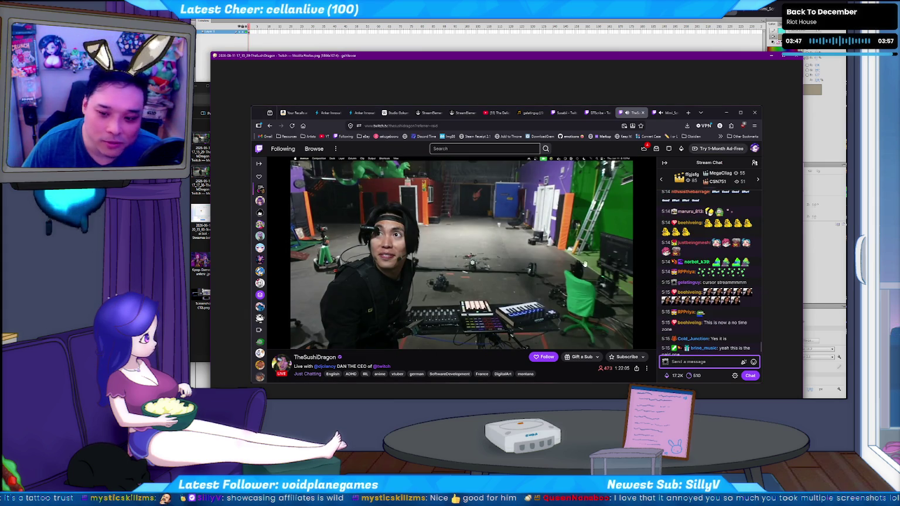
key("Left")
key("Left")
key("Left")
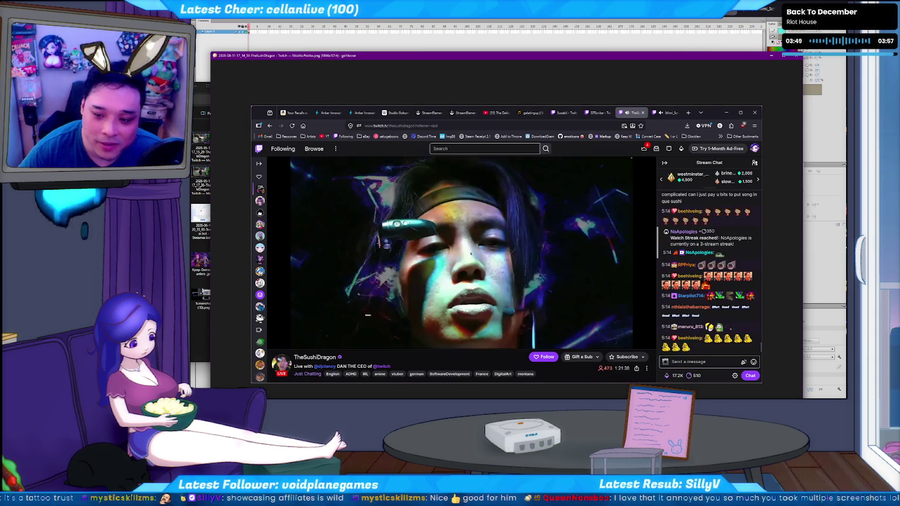
key("Left")
key("Left")
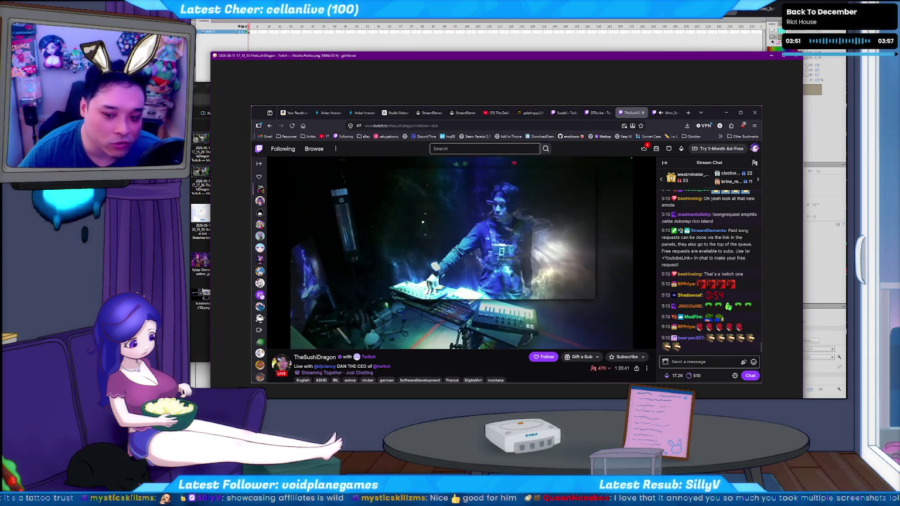
key("Right")
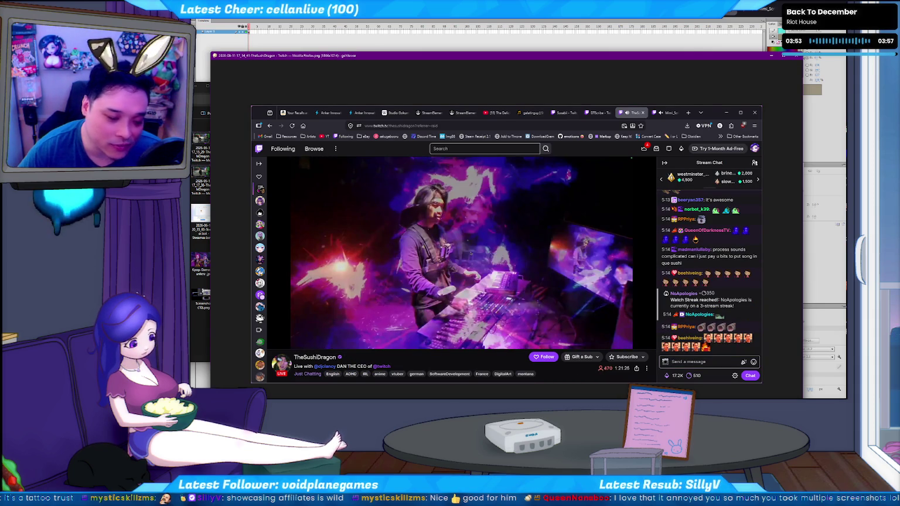
key("Right")
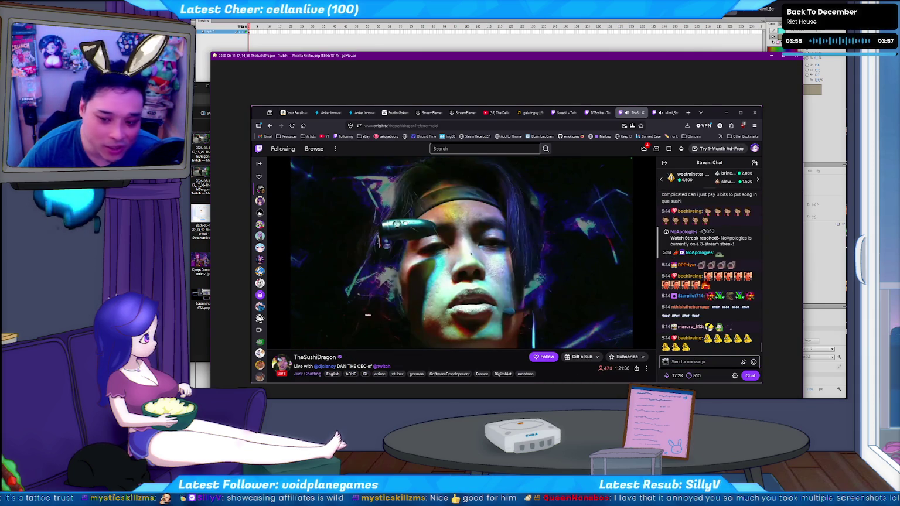
key("Left")
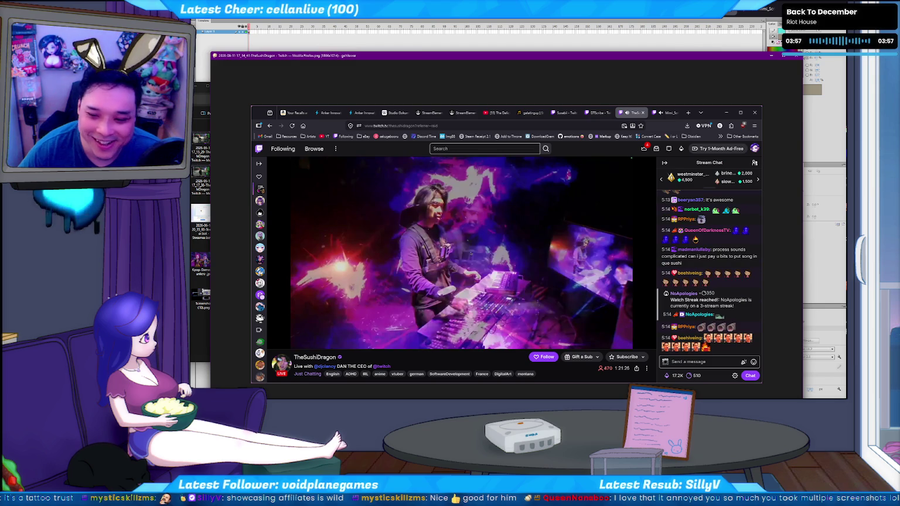
key("Right")
key("Left")
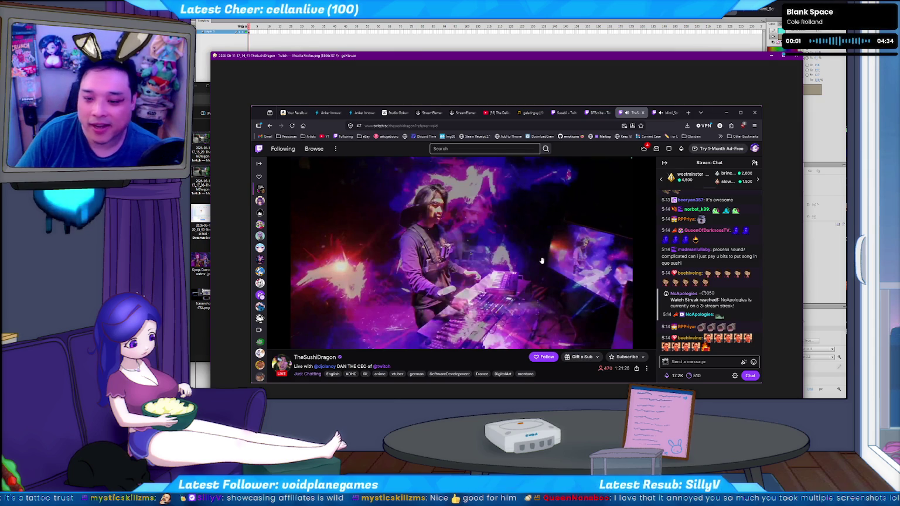
Advance through later stream screenshots to the Expectations vs Reality image.
key("Right")
key("Right")
key("Right")
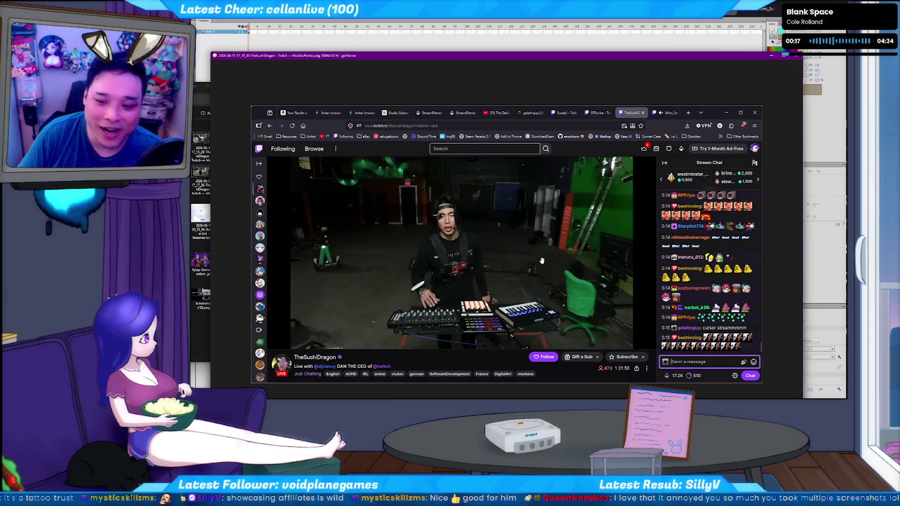
key("Right")
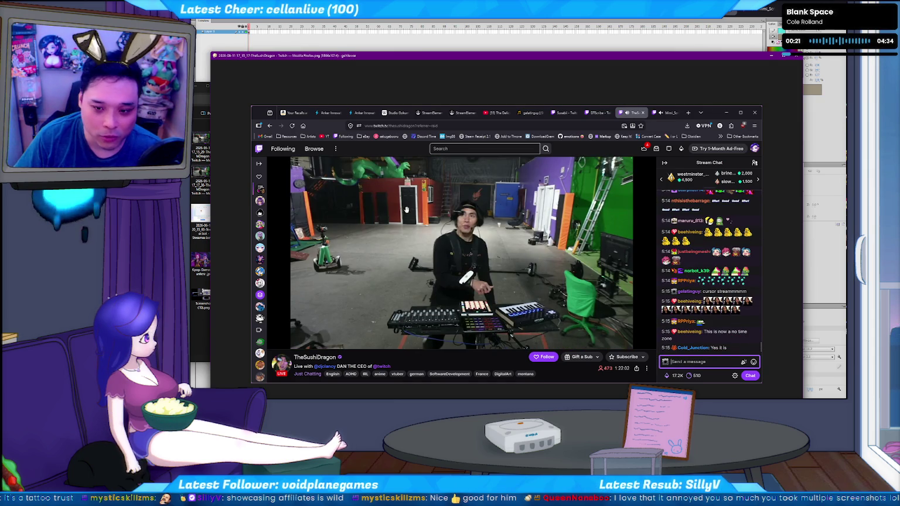
key("Right")
key("Right")
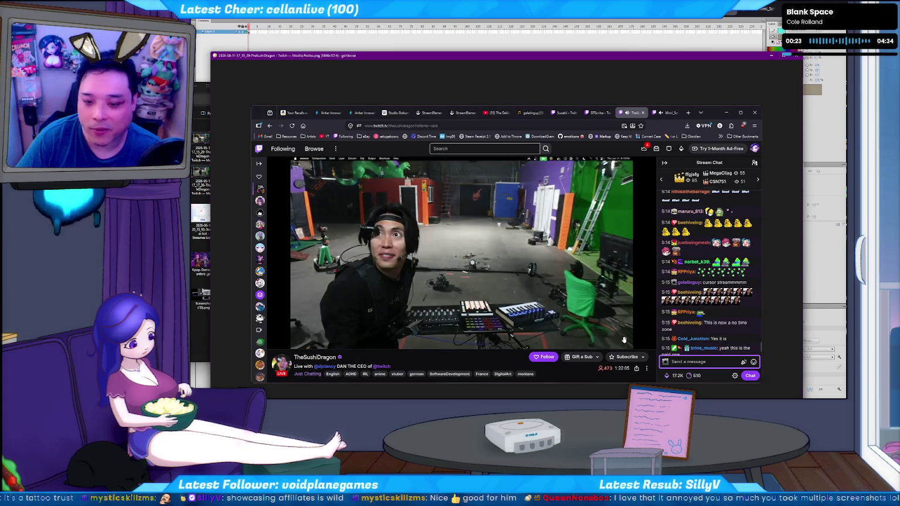
key("Right")
key("Right")
key("Right")
key("Right")
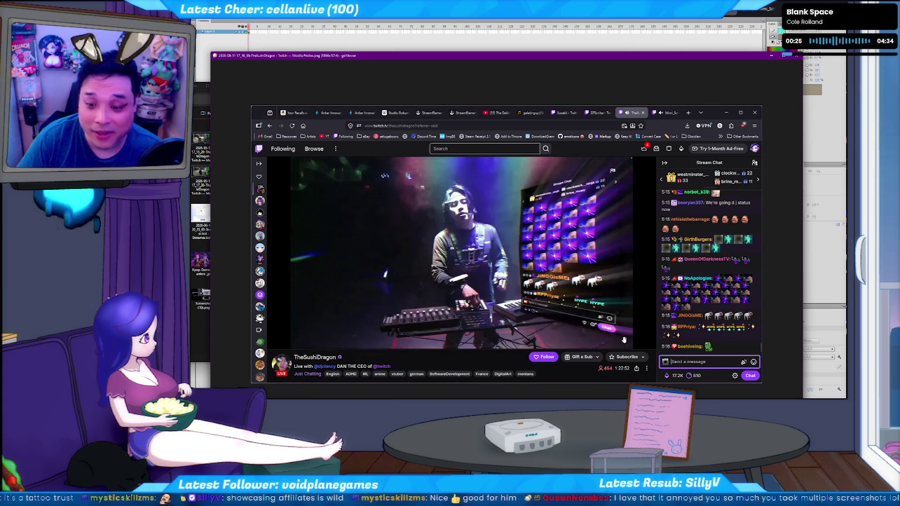
key("Right")
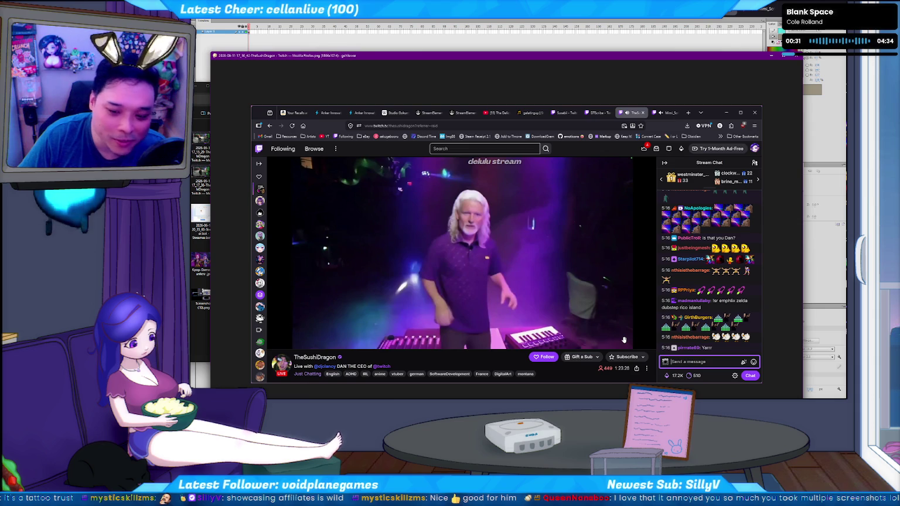
key("Right")
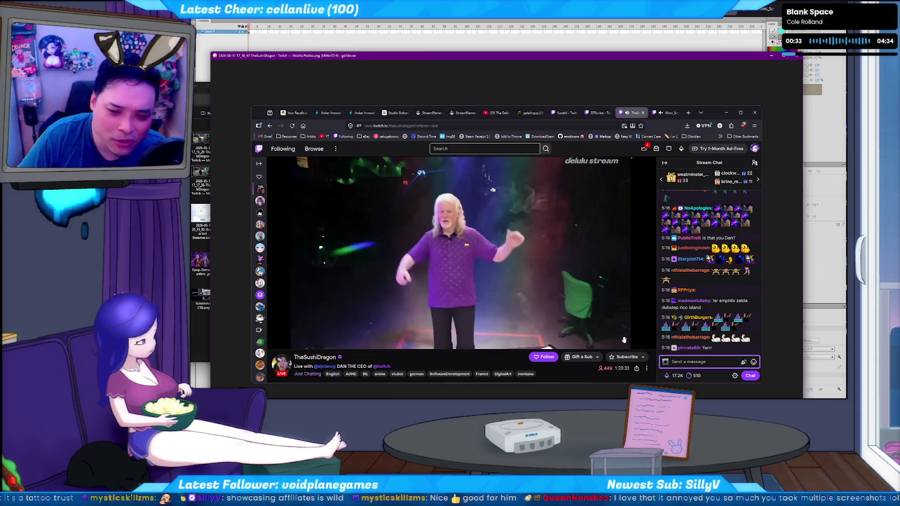
key("Right")
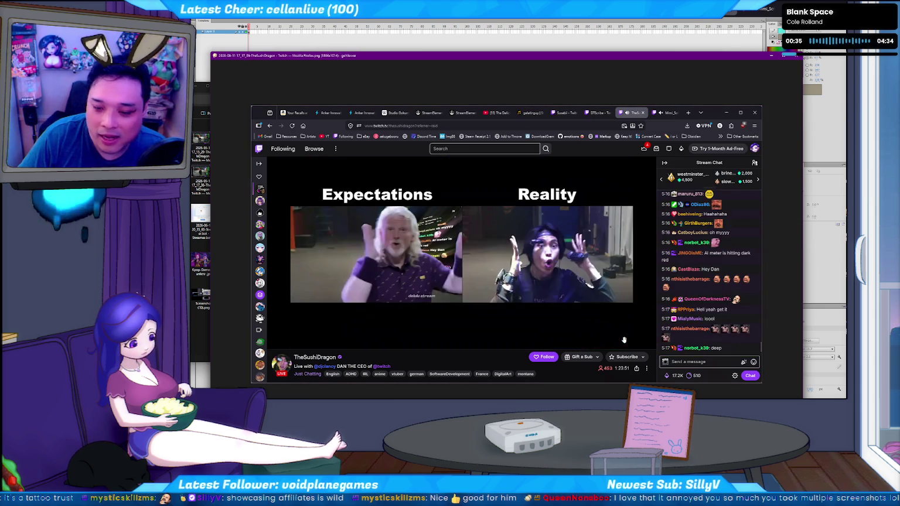
key("Left")
key("Right")
key("Left")
key("Right")
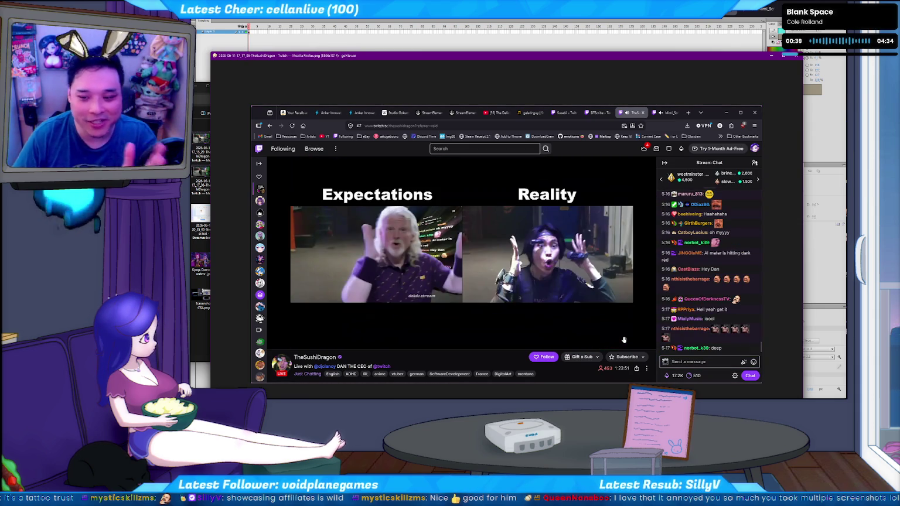
Skim the remaining screenshots and close Honeyview to return to Flash.
key("Right")
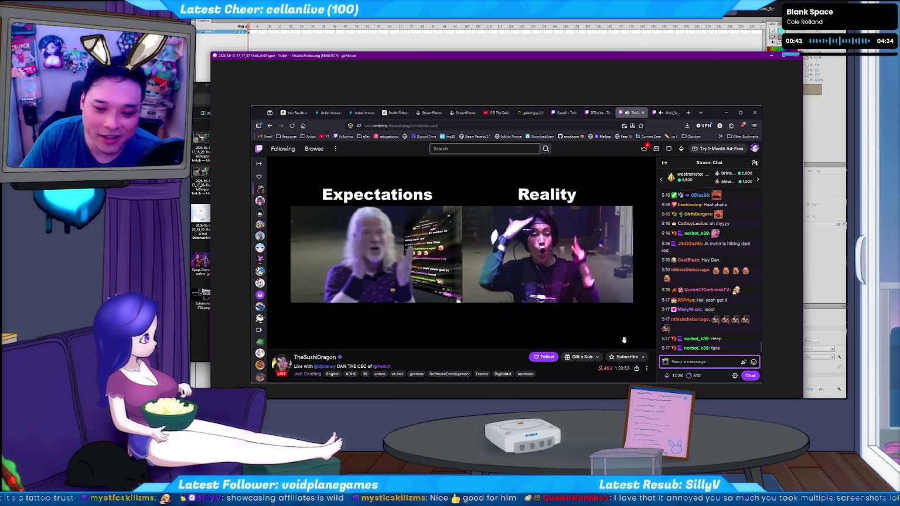
key("Right")
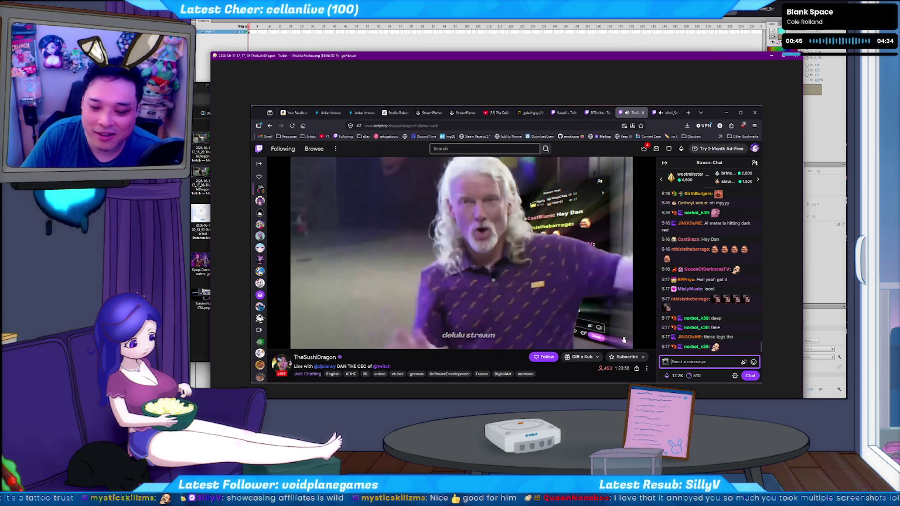
key("Right")
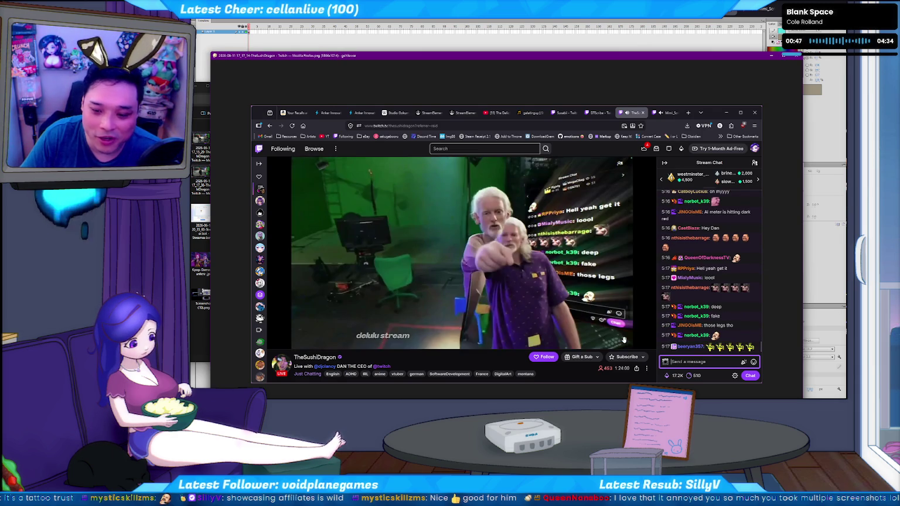
key("Right")
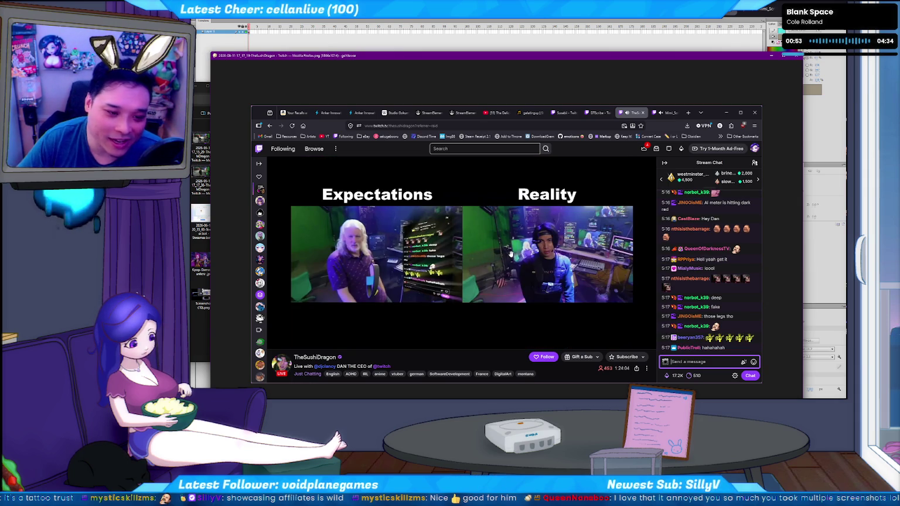
key("Escape")
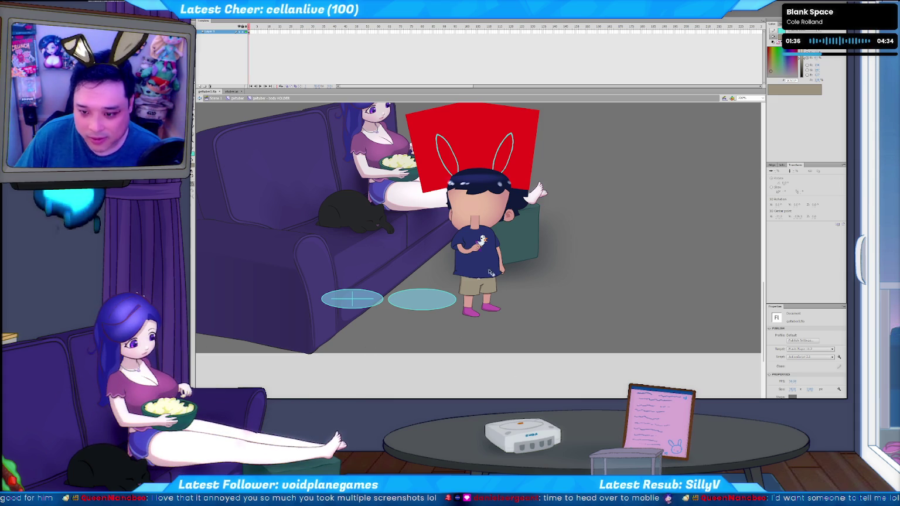
Exit the body HOLDER symbol to the gaftuber timeline, deselect, and start playback.
double_click(444, 273)
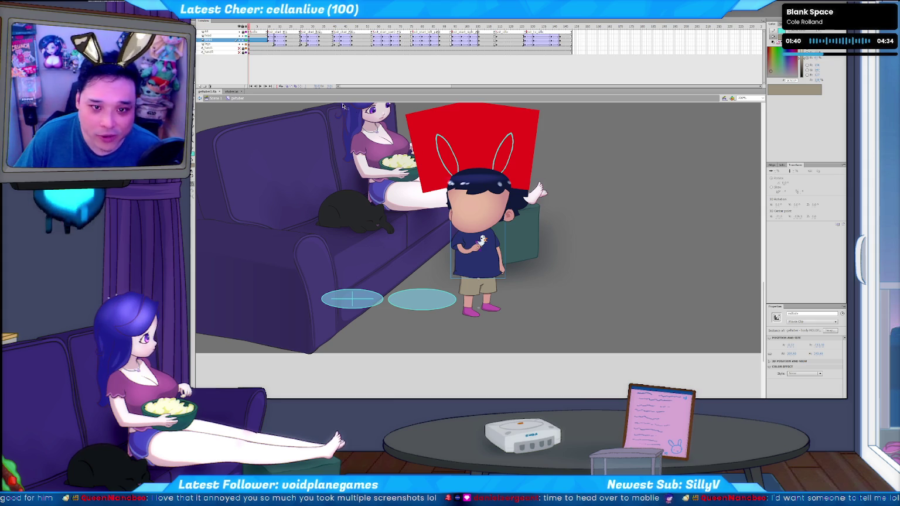
left_click(478, 307)
key("Return")
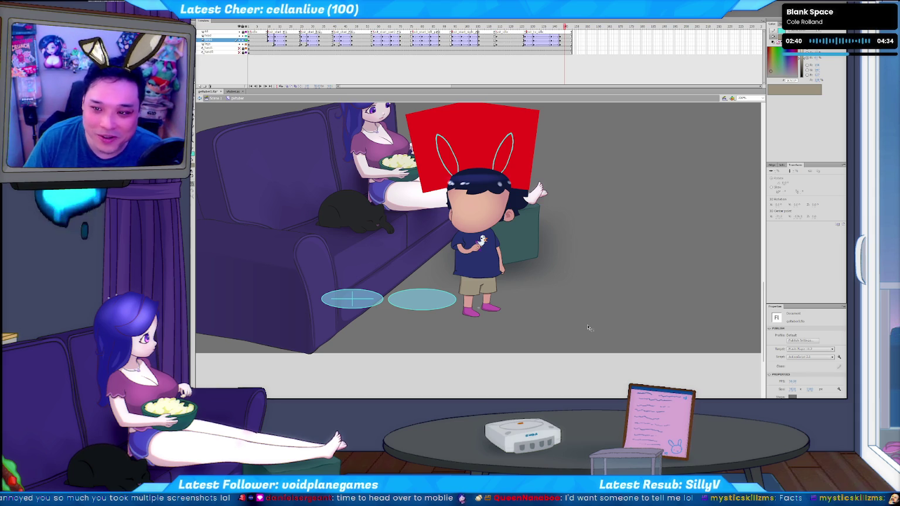
Play the gaftuber timeline through to watch the boy walk and pose by the sofa.
key("Return")
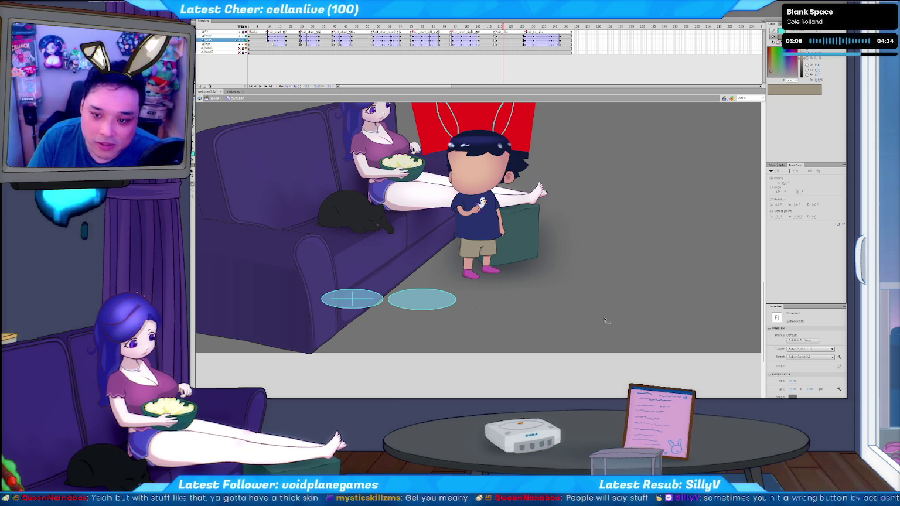
key("Return")
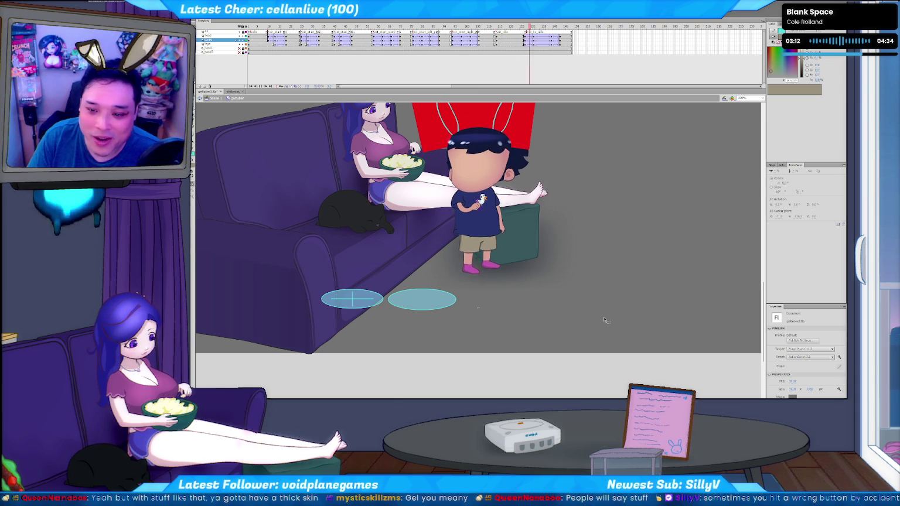
scroll(619, 319, "up", 2)
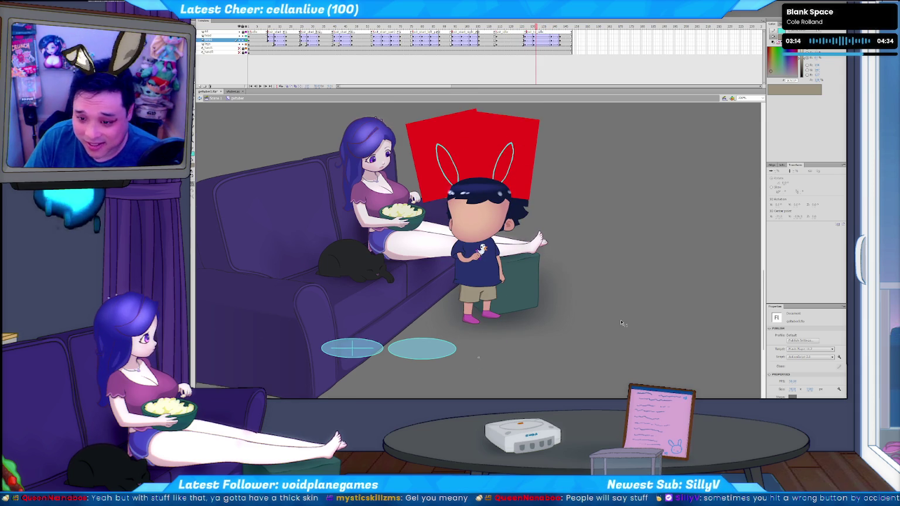
Step frame by frame through the mid-animation poses, then view the vtuber.as script.
scroll(619, 319, "up", 1)
scroll(619, 319, "down", 1)
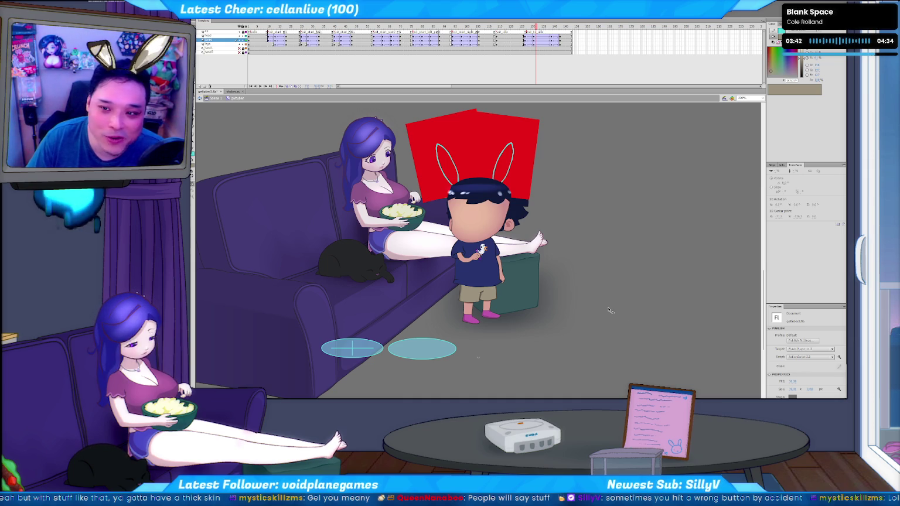
key("comma")
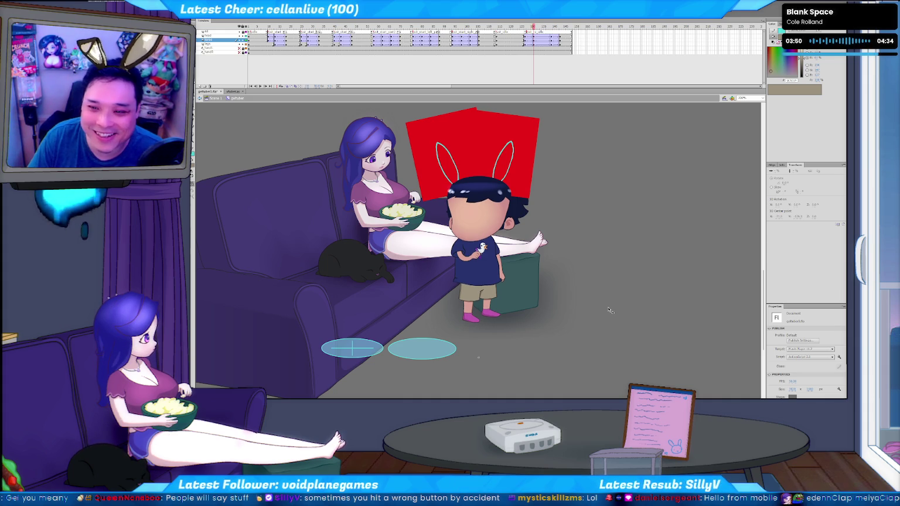
key("period")
key("comma")
key("period")
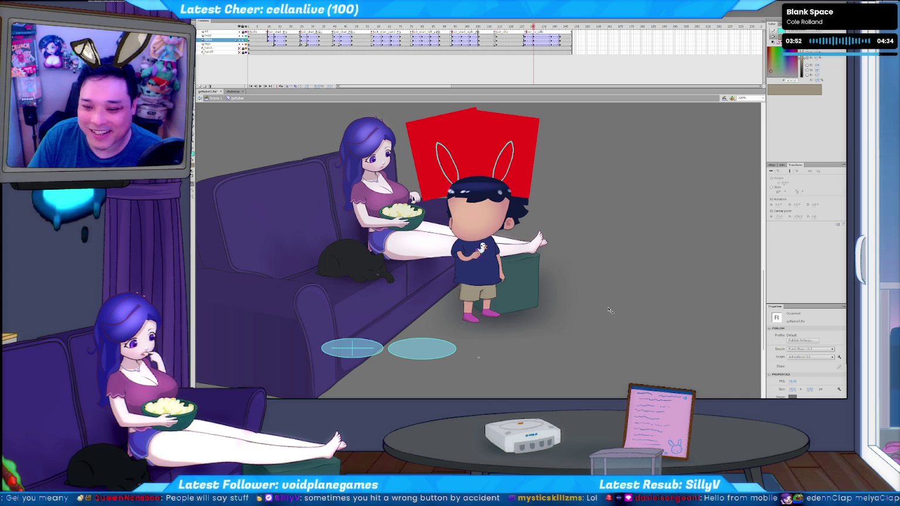
key("period")
key("period")
key("period")
key("period")
key("period")
key("period")
key("period")
key("period")
key("period")
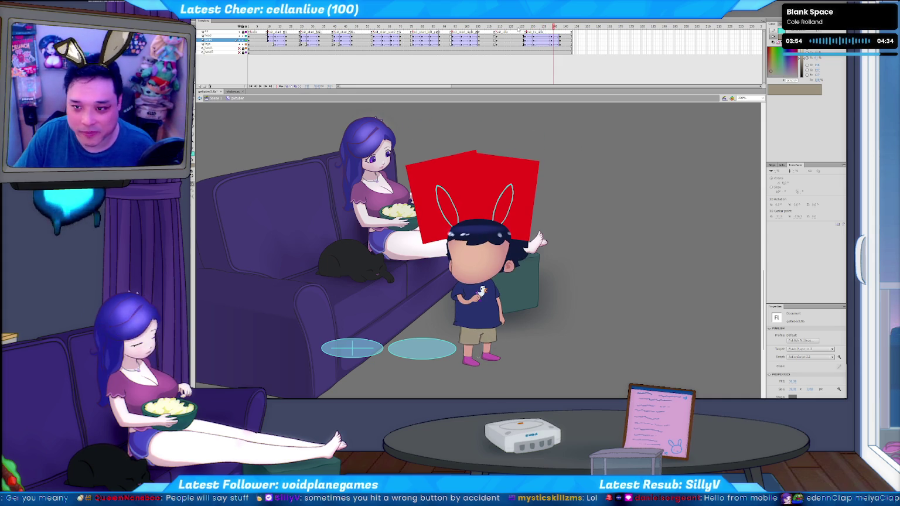
left_click(232, 92)
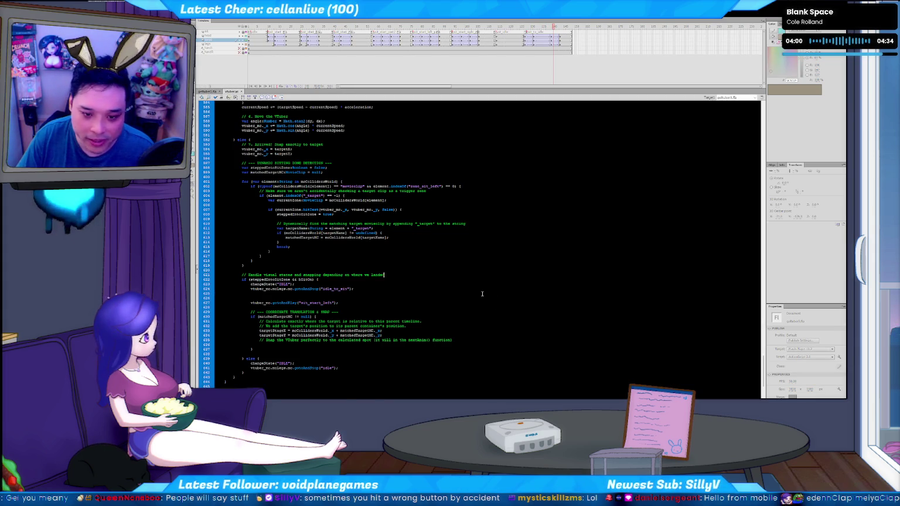
scroll(482, 293, "down", 3)
scroll(481, 290, "down", 2)
scroll(410, 269, "down", 2)
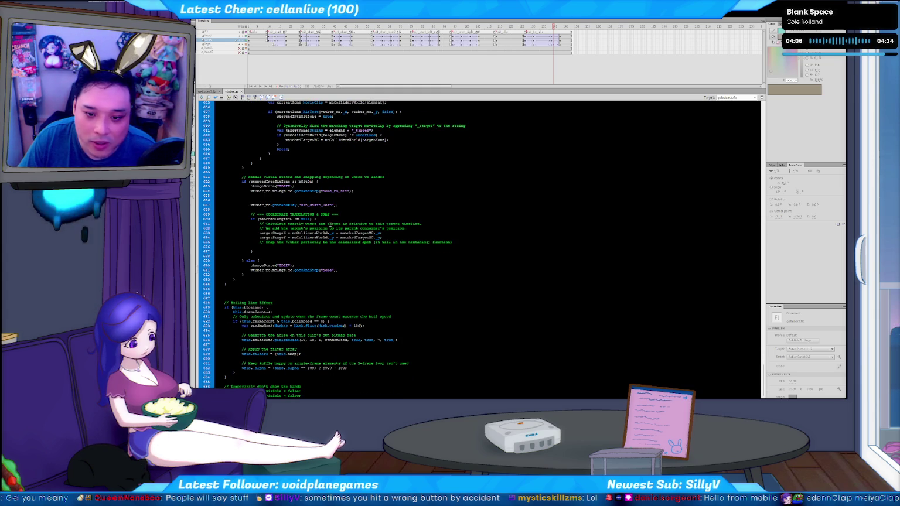
scroll(331, 225, "up", 4)
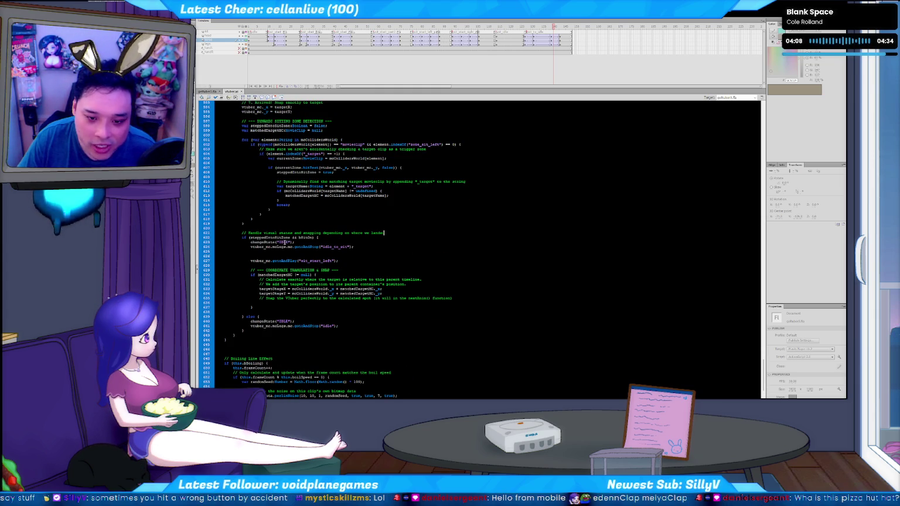
scroll(426, 289, "up", 4)
scroll(426, 289, "up", 6)
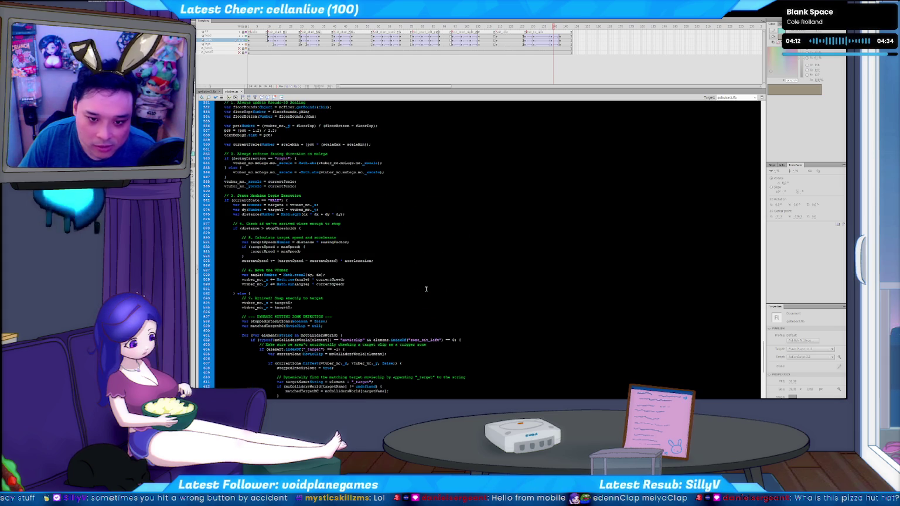
scroll(426, 289, "down", 1)
scroll(425, 289, "down", 1)
scroll(426, 289, "down", 1)
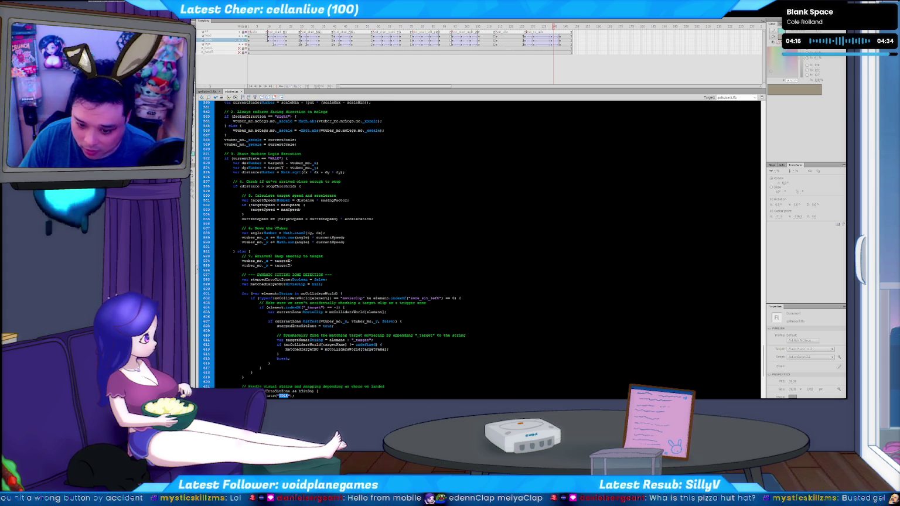
left_click(197, 268)
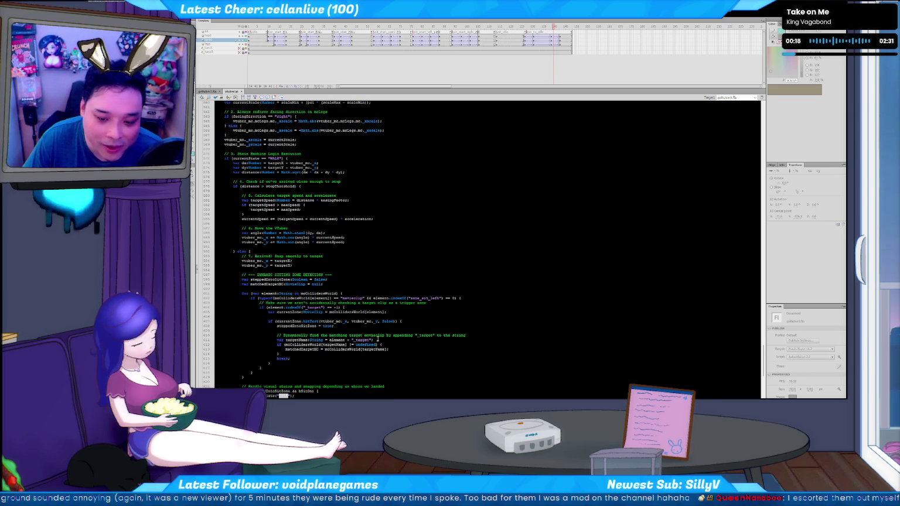
left_click(350, 356)
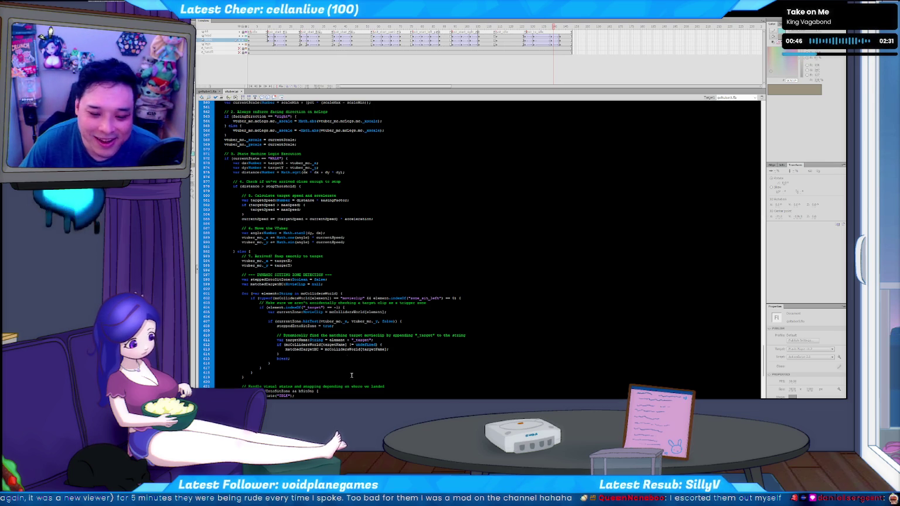
left_click(289, 364)
left_click(299, 359)
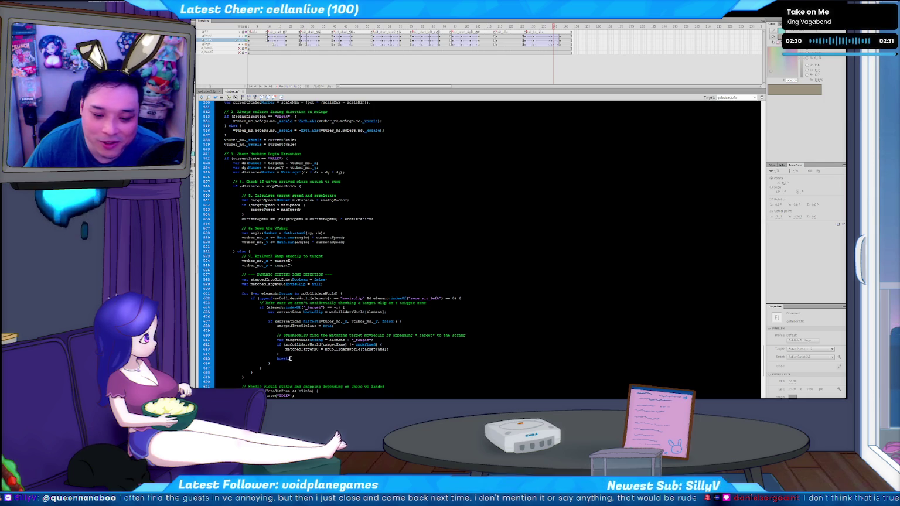
scroll(322, 356, "down", 6)
scroll(438, 351, "down", 2)
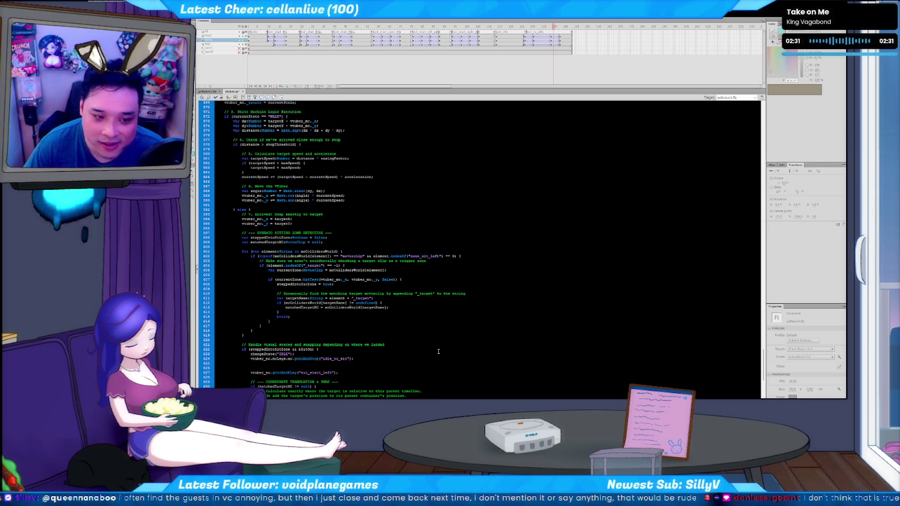
scroll(441, 349, "up", 2)
scroll(443, 345, "up", 1)
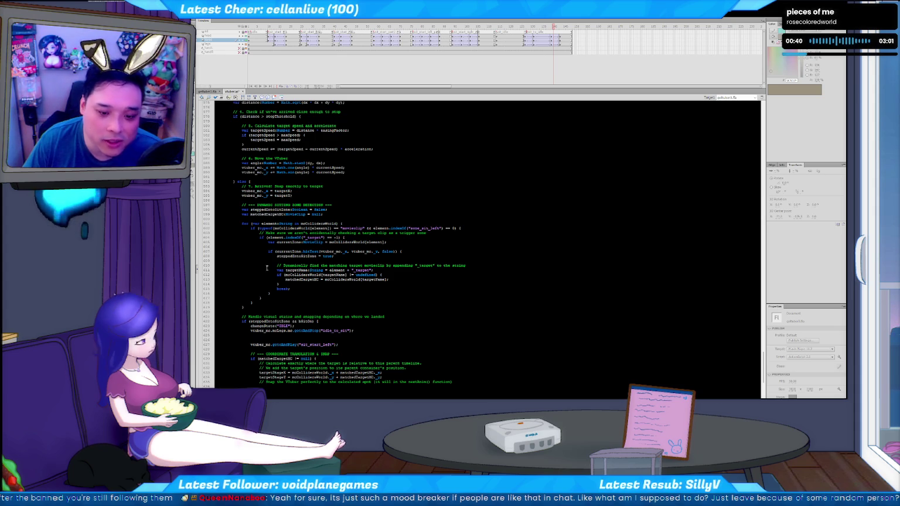
left_click(314, 288)
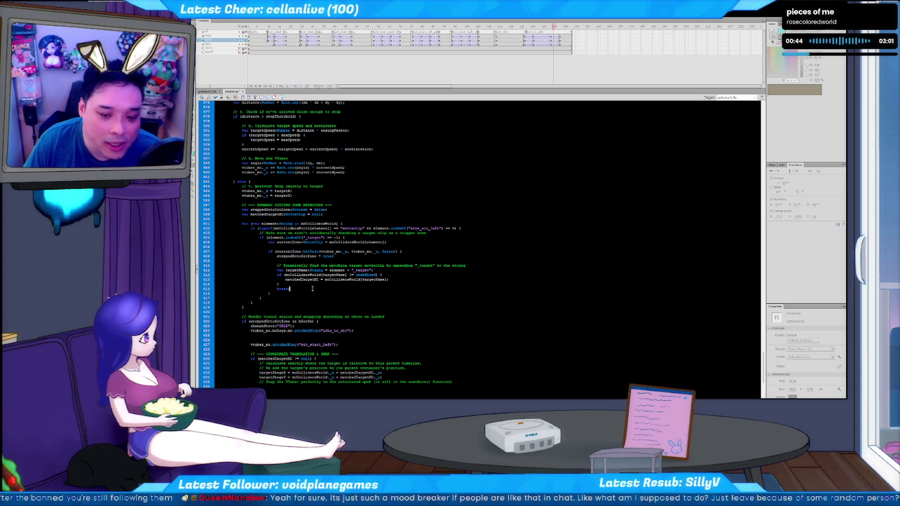
left_click(290, 294)
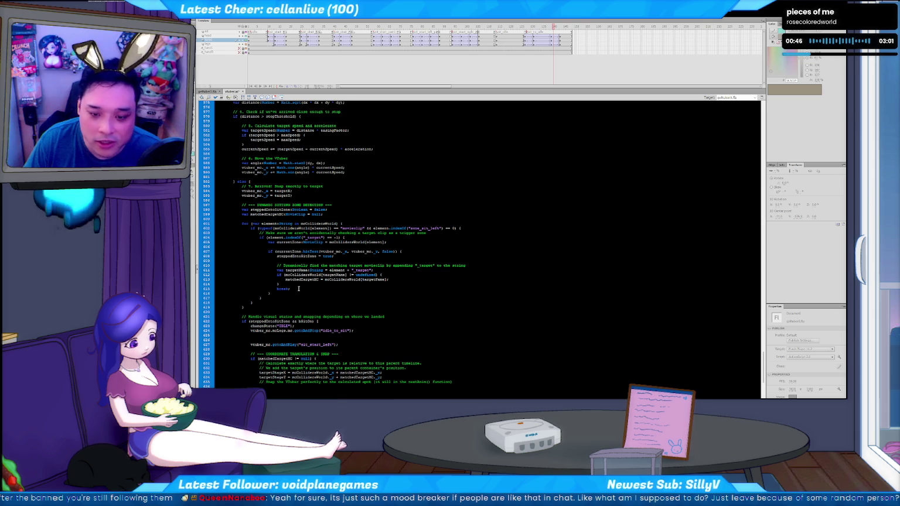
scroll(299, 288, "down", 2)
scroll(300, 289, "down", 1)
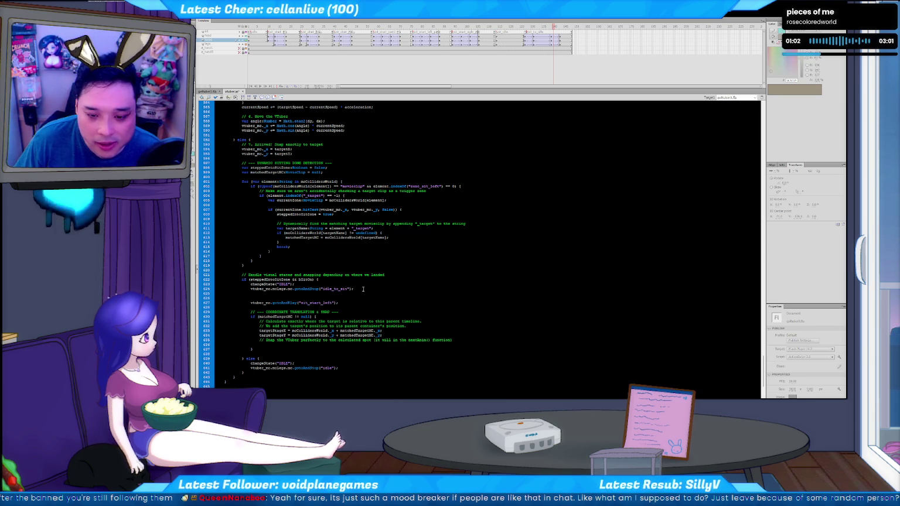
scroll(363, 288, "up", 3)
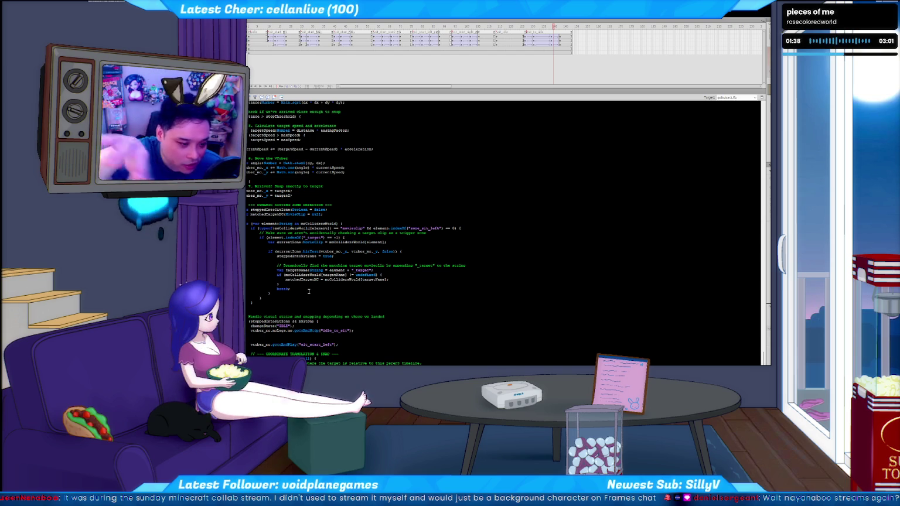
key("F9")
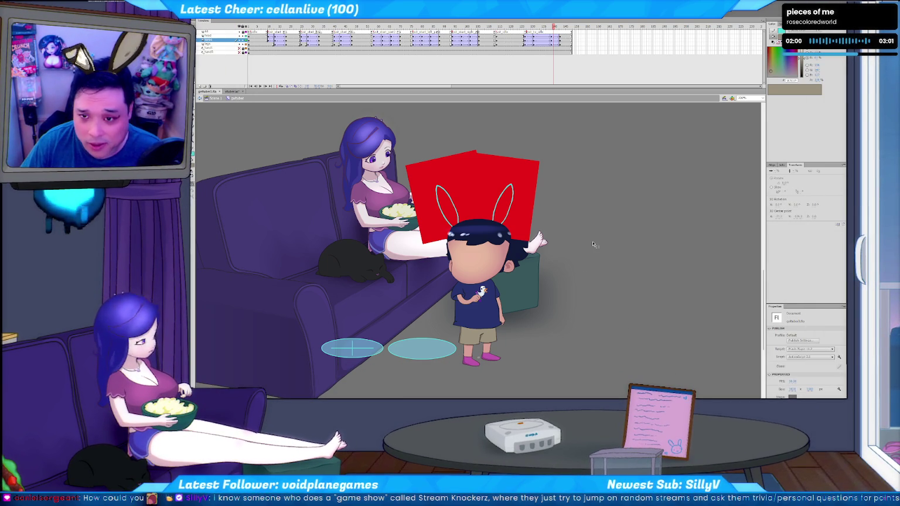
key("Return")
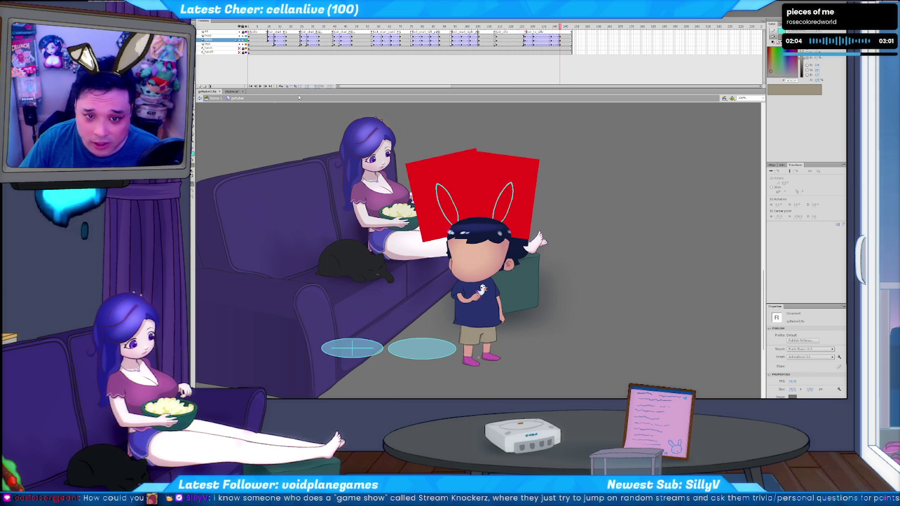
key("ctrl+w")
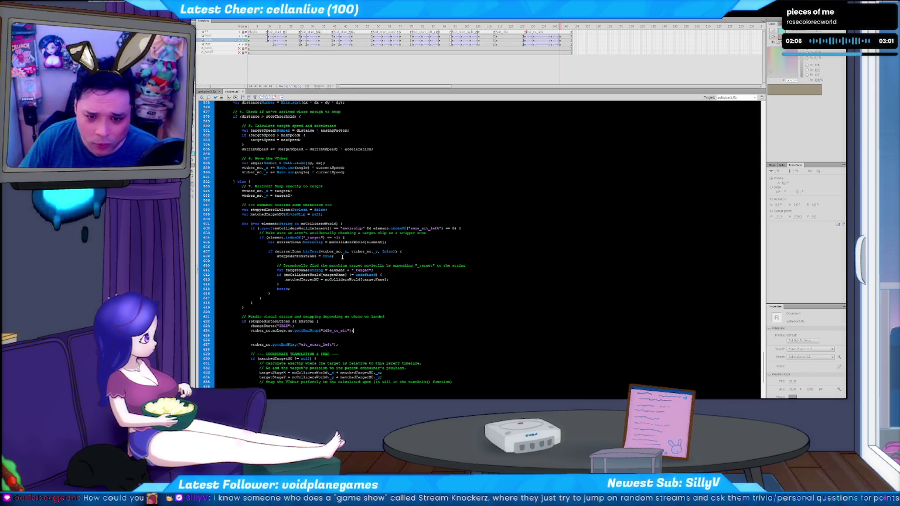
scroll(341, 257, "down", 1)
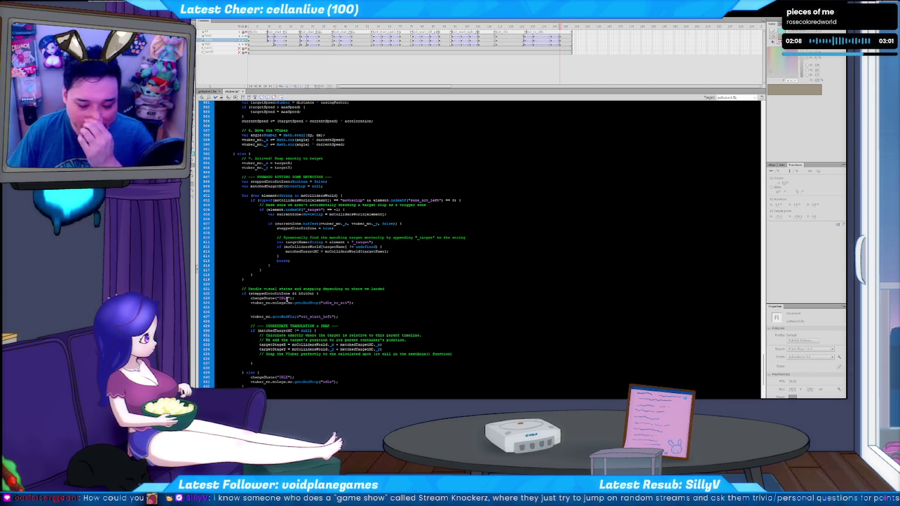
scroll(286, 299, "up", 1)
scroll(286, 292, "up", 1)
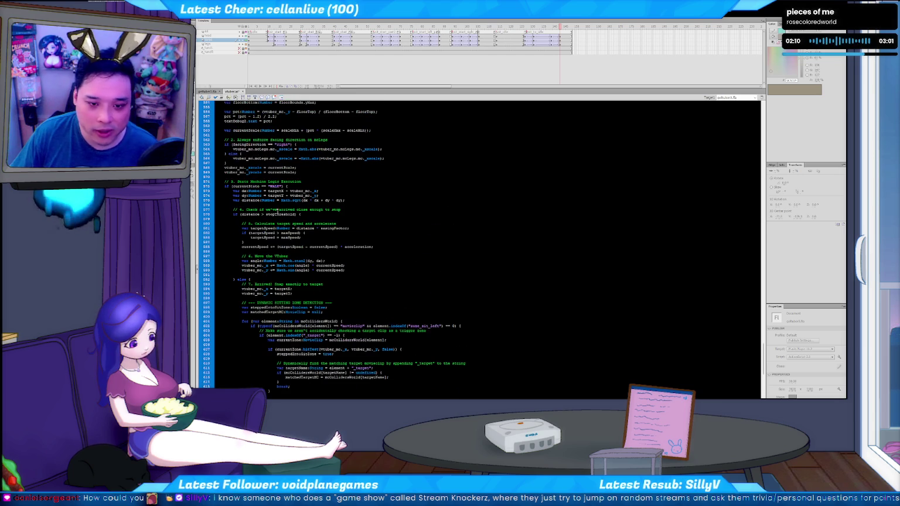
scroll(285, 288, "up", 1)
scroll(287, 340, "up", 5)
scroll(282, 302, "up", 5)
scroll(280, 264, "up", 5)
scroll(277, 224, "up", 6)
scroll(277, 224, "down", 3)
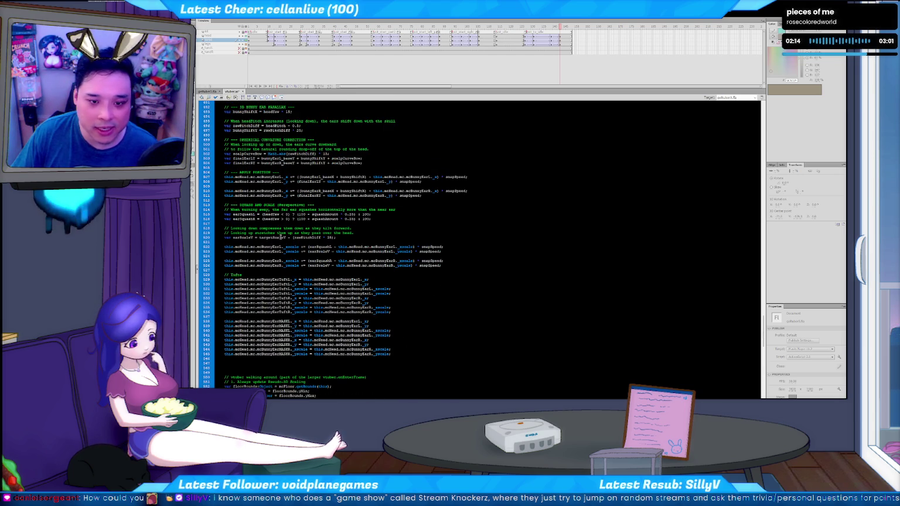
scroll(292, 234, "down", 3)
left_click(327, 246)
key("ctrl+f")
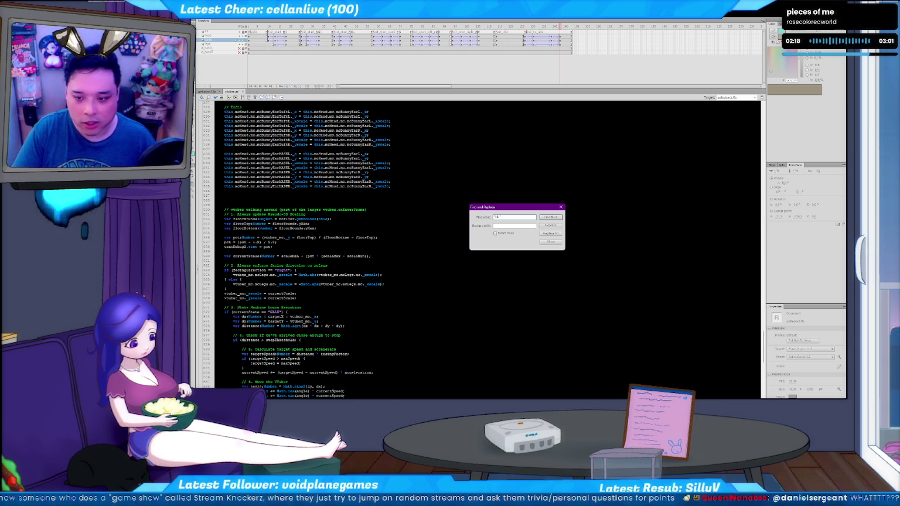
key("Return")
key("Escape")
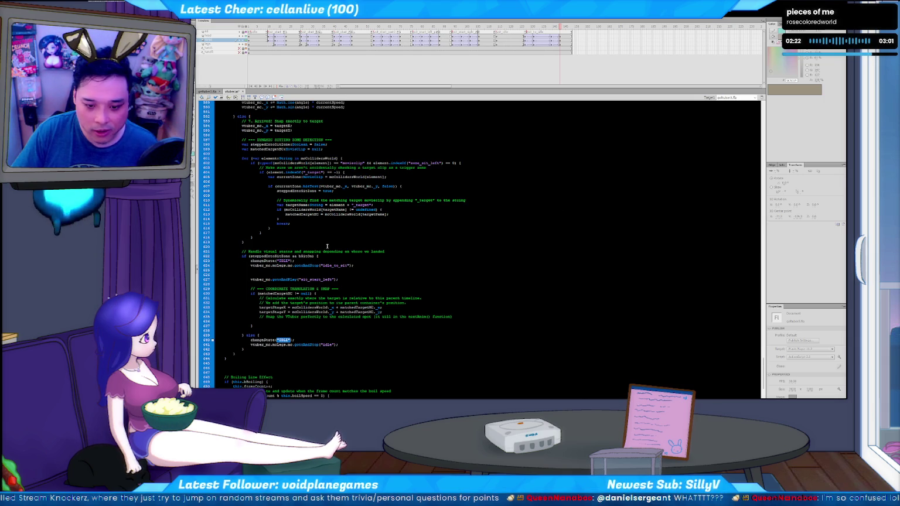
key("F3")
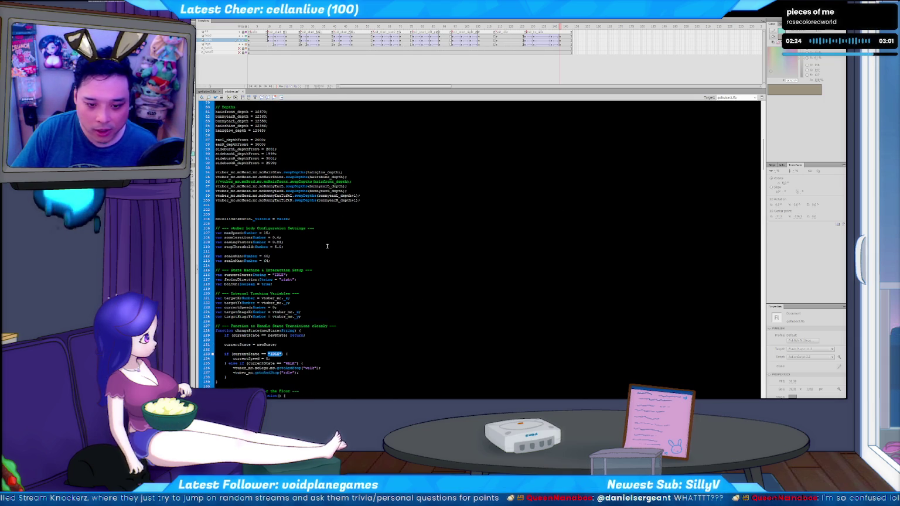
key("F3")
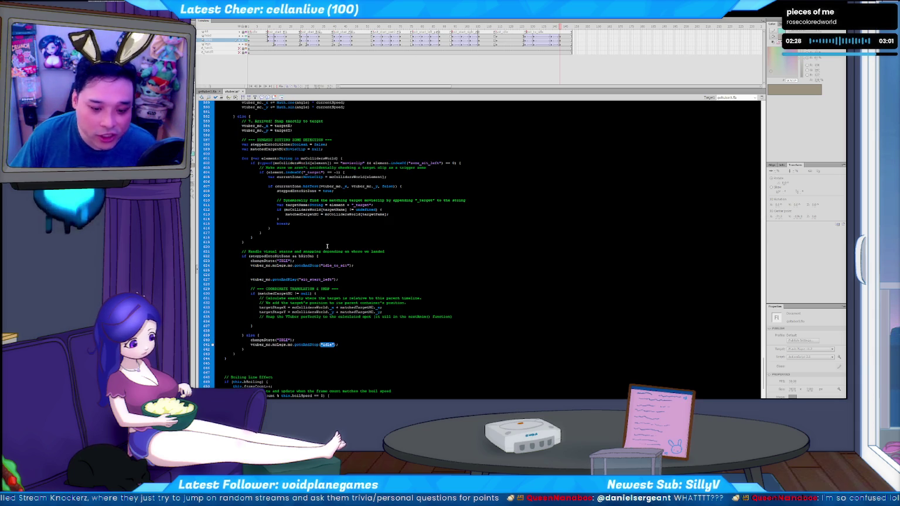
key("F3")
scroll(316, 287, "down", 15)
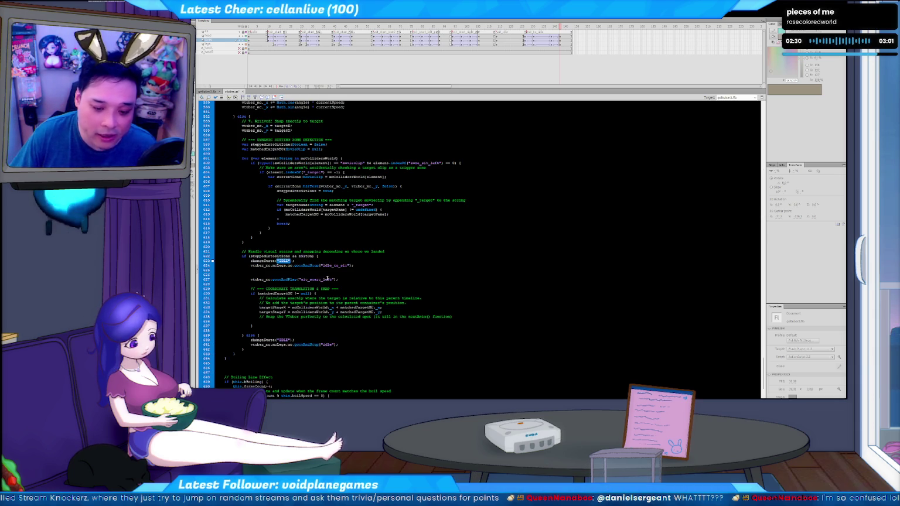
scroll(305, 299, "down", 15)
scroll(289, 318, "down", 15)
scroll(290, 318, "up", 5)
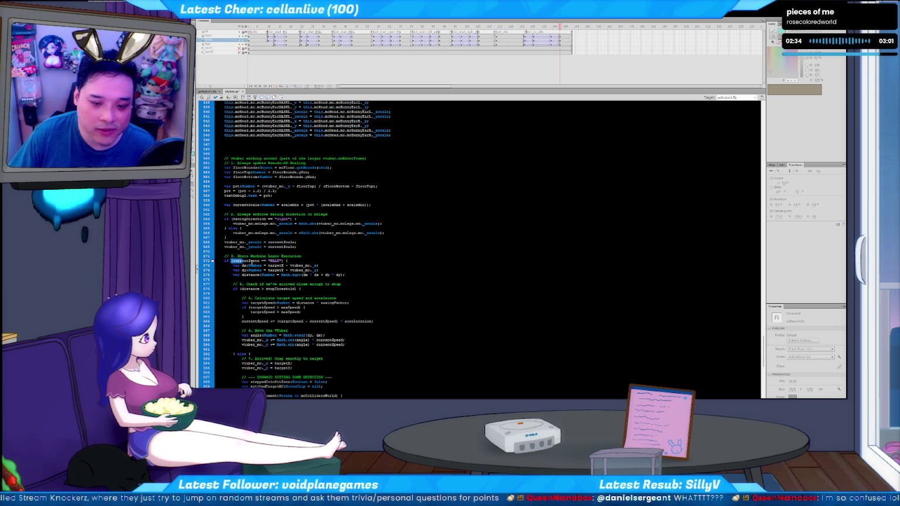
left_click_drag(242, 263, 321, 274)
left_click(296, 261)
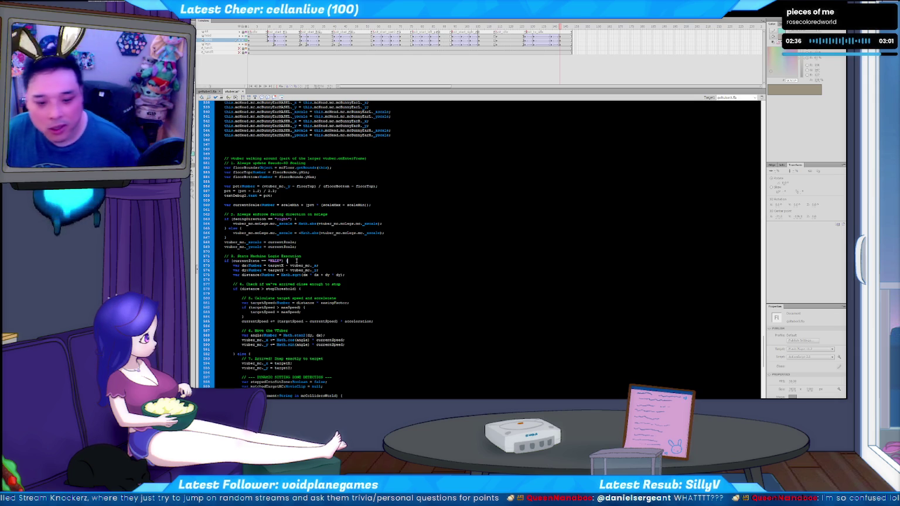
scroll(258, 211, "down", 3)
scroll(234, 188, "down", 3)
scroll(218, 164, "down", 2)
scroll(219, 164, "down", 3)
scroll(220, 164, "down", 4)
scroll(221, 165, "down", 4)
scroll(222, 165, "down", 3)
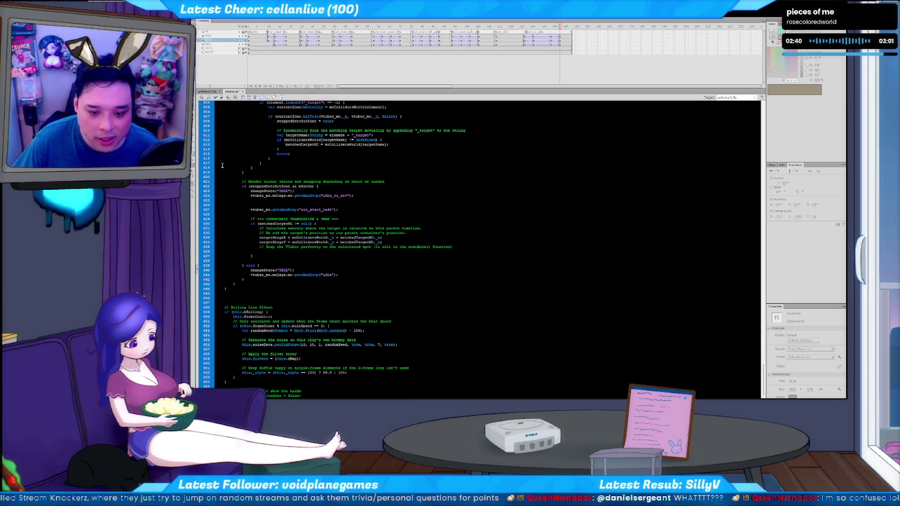
scroll(222, 165, "up", 4)
scroll(222, 165, "up", 5)
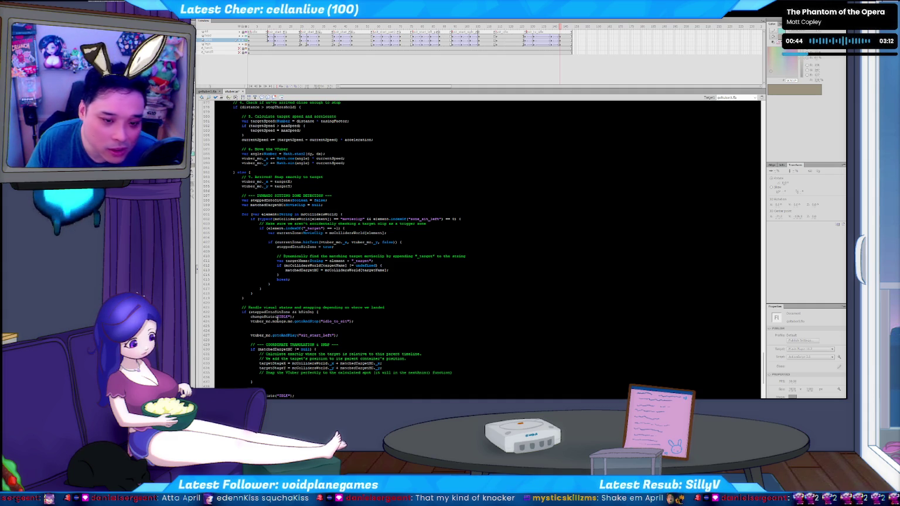
left_click(446, 269)
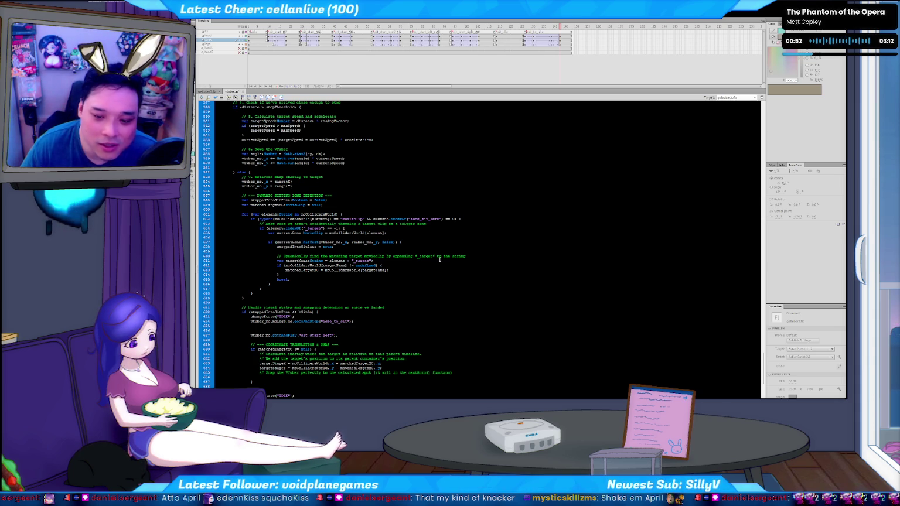
scroll(439, 259, "up", 12)
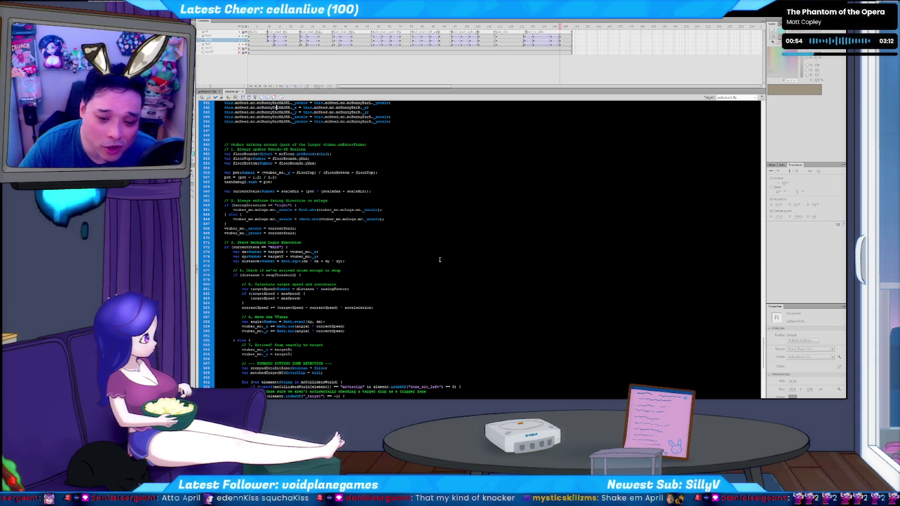
type("R")
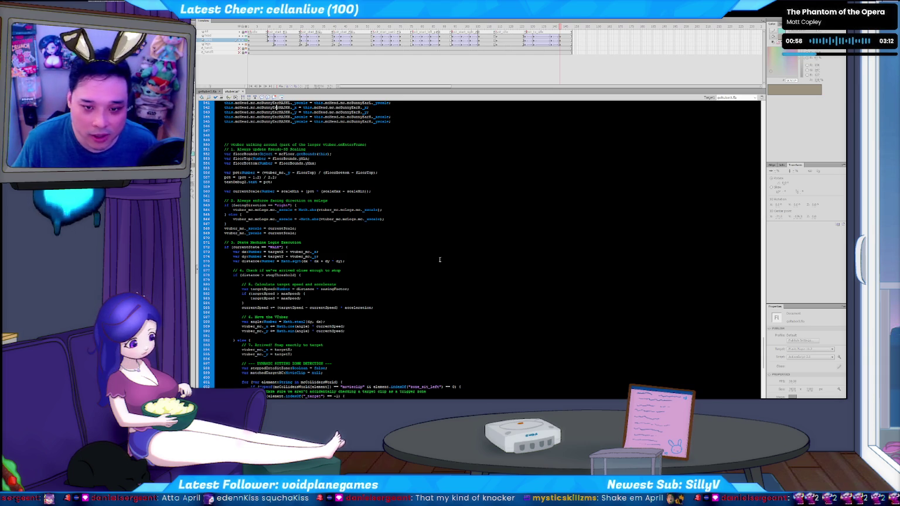
scroll(439, 260, "down", 13)
left_click(439, 259)
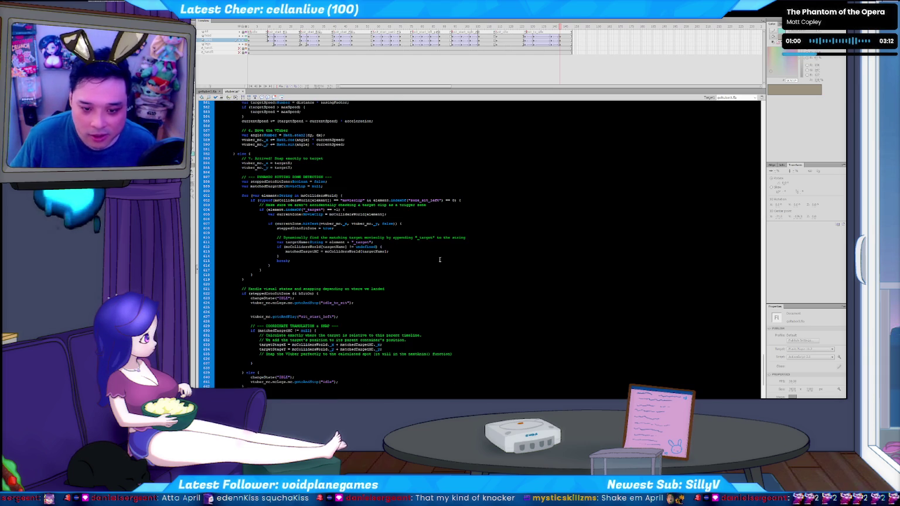